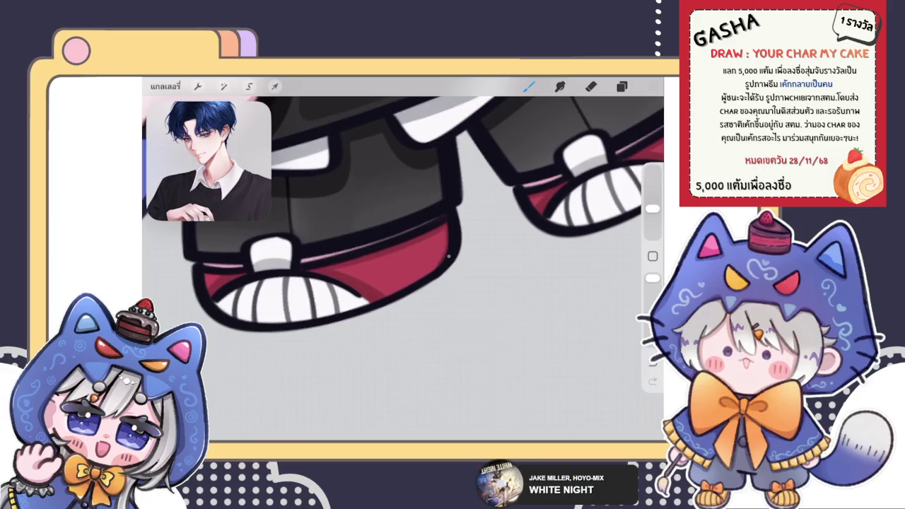
# Zoom onto the shoe and paint a vertical grey stripe on its white sole.
pyautogui.scroll(2, 403, 243)
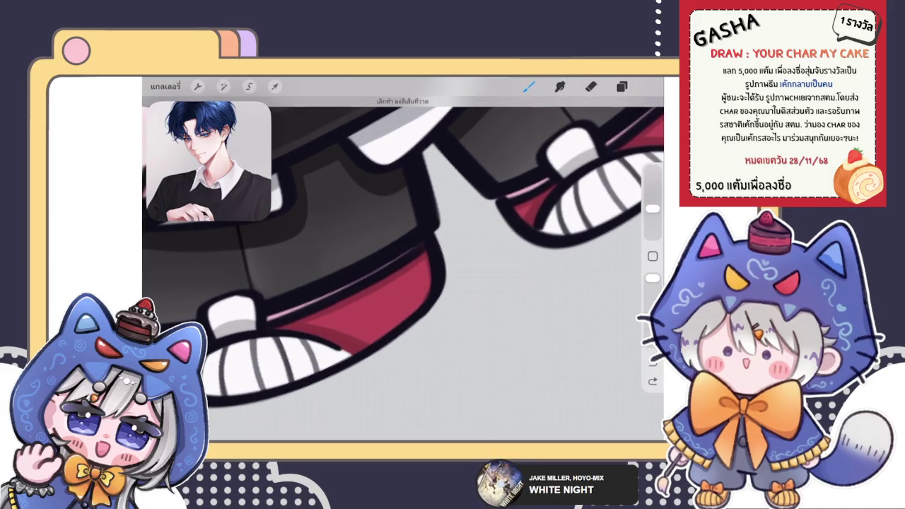
pyautogui.scroll(-3, 403, 255)
pyautogui.scroll(3, 403, 255)
pyautogui.scroll(-3, 403, 255)
pyautogui.scroll(3, 403, 255)
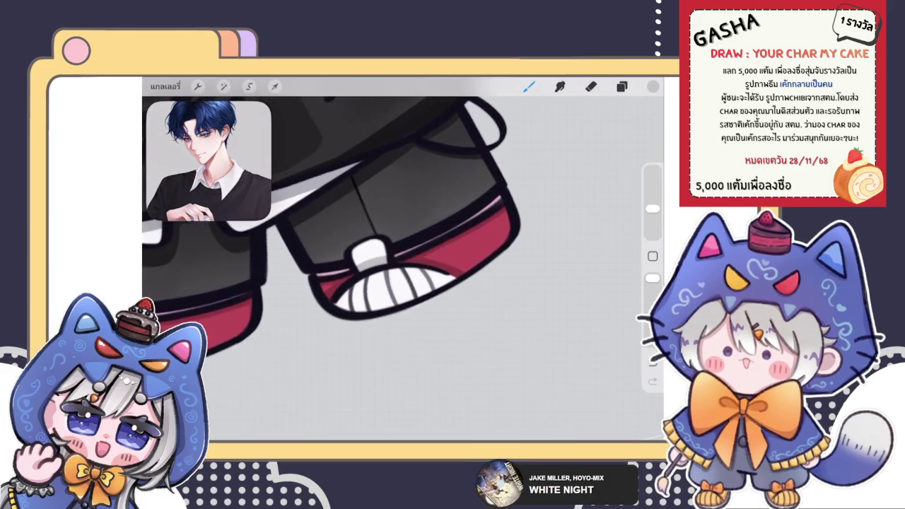
pyautogui.scroll(2, 403, 255)
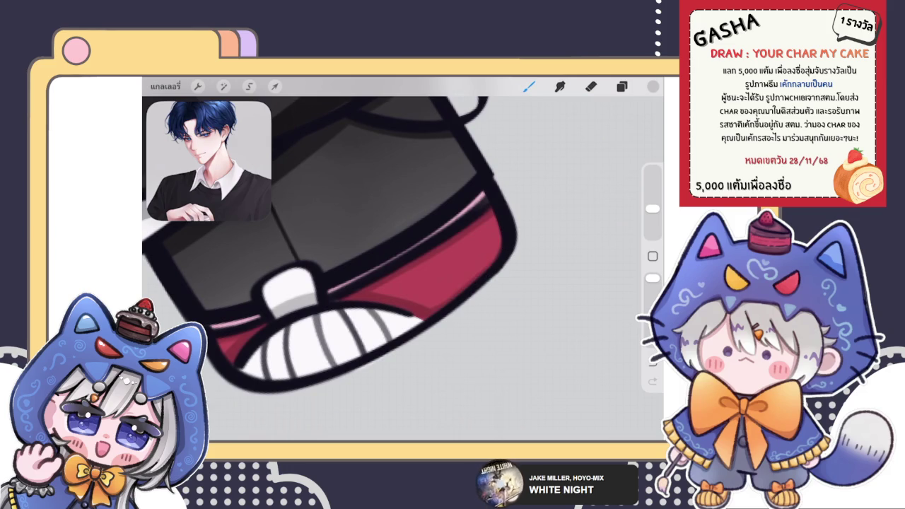
pyautogui.scroll(-3, 403, 255)
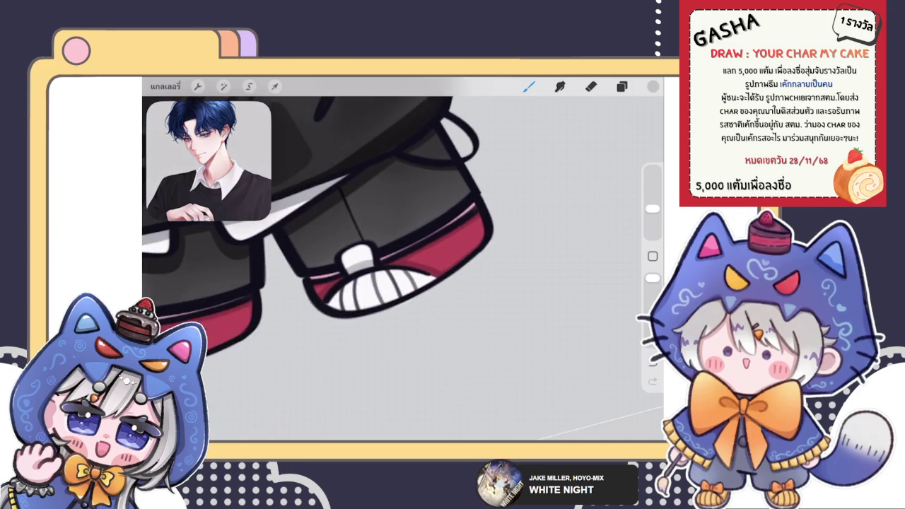
pyautogui.scroll(-1, 404, 255)
pyautogui.scroll(3, 403, 258)
pyautogui.scroll(2, 403, 258)
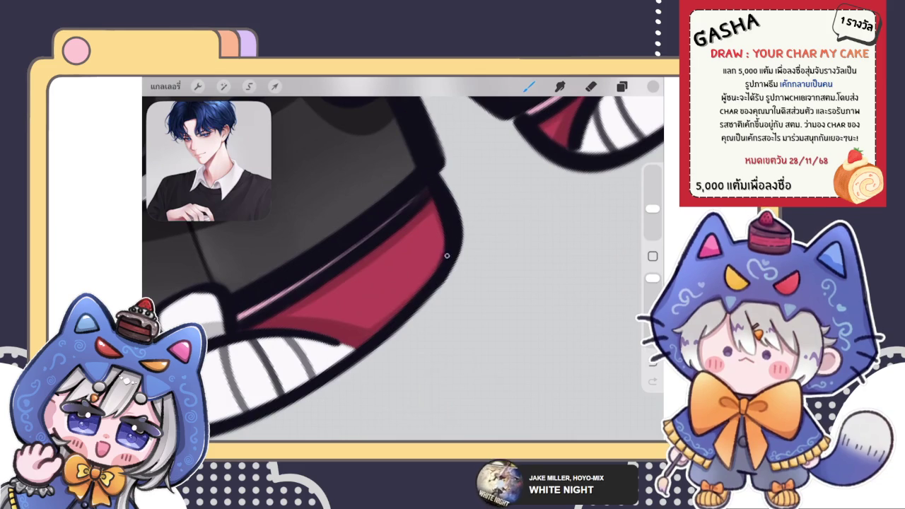
pyautogui.scroll(-5, 404, 258)
pyautogui.scroll(-1, 403, 258)
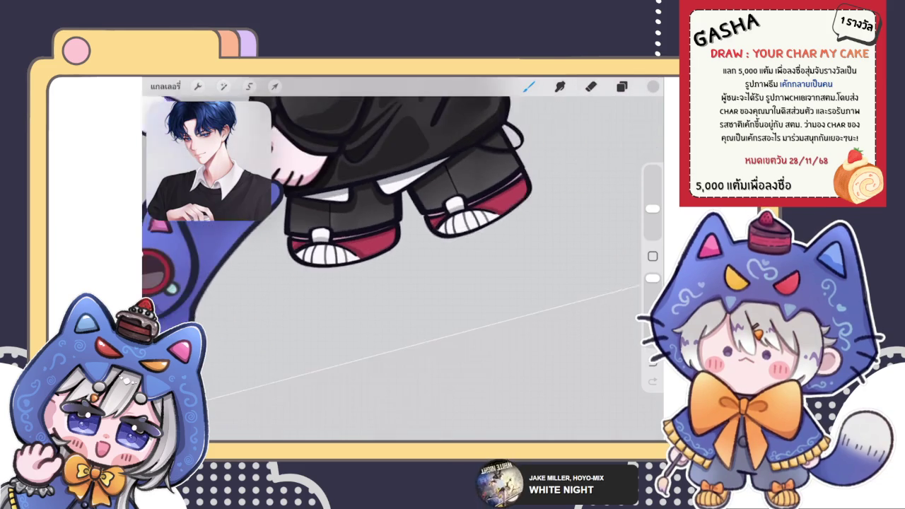
pyautogui.scroll(-3, 403, 258)
pyautogui.scroll(3, 403, 258)
pyautogui.scroll(3, 403, 258)
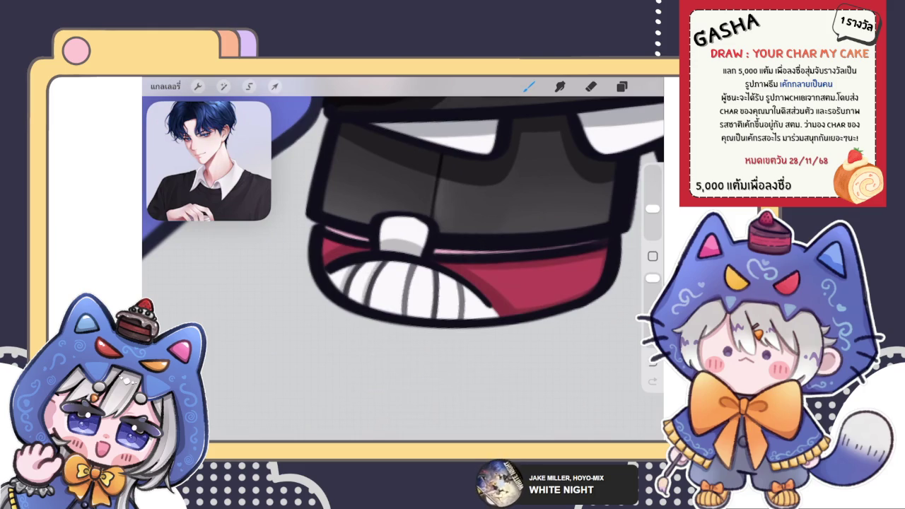
pyautogui.moveTo(437, 319); pyautogui.dragTo(438, 274)
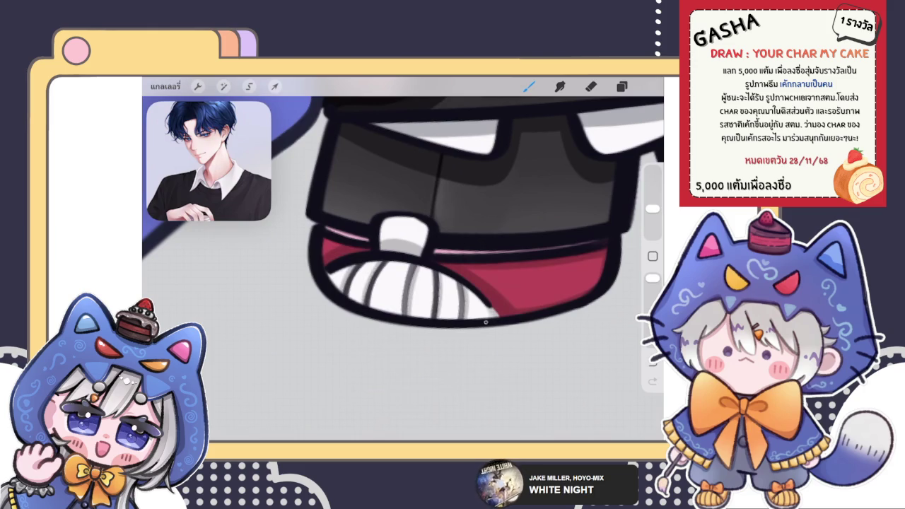
# Zoom back out to view the whole drawing.
pyautogui.scroll(2, 467, 234)
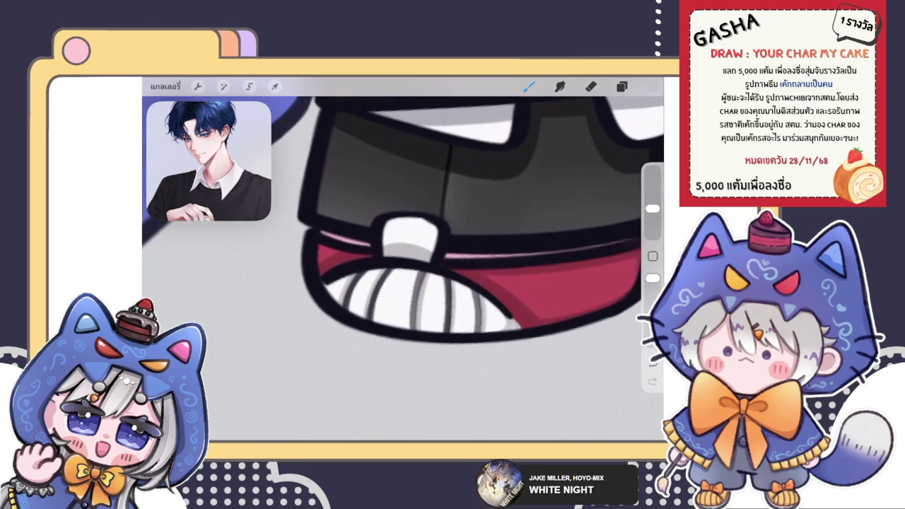
pyautogui.scroll(-3, 424, 247)
pyautogui.scroll(-3, 425, 247)
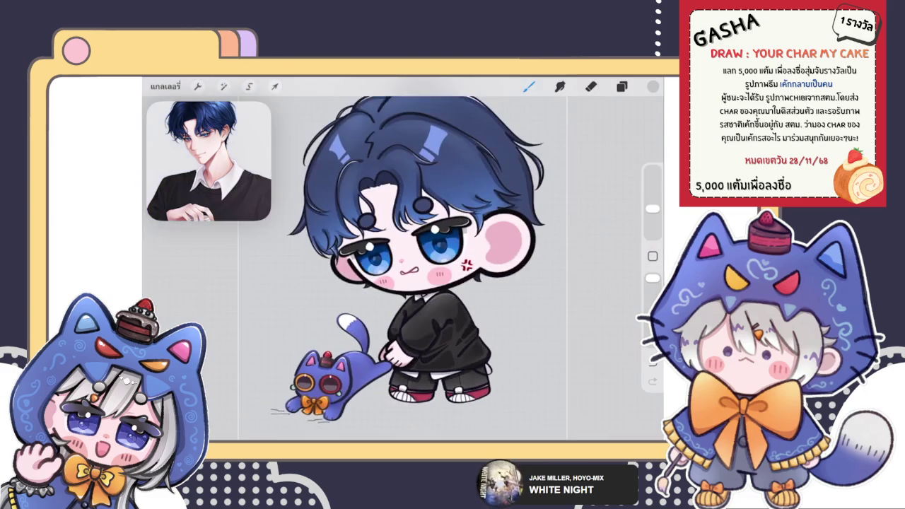
pyautogui.scroll(-2, 396, 247)
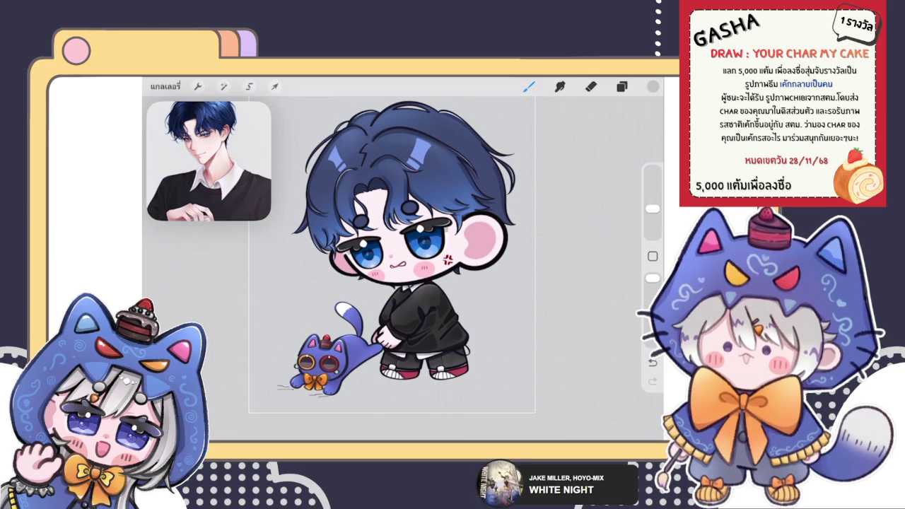
# Zoom onto the right shoe and brush four grey vertical stripes across the white toe.
pyautogui.scroll(2, 424, 353)
pyautogui.scroll(2, 424, 353)
pyautogui.scroll(2, 424, 354)
pyautogui.scroll(2, 425, 353)
pyautogui.scroll(2, 460, 297)
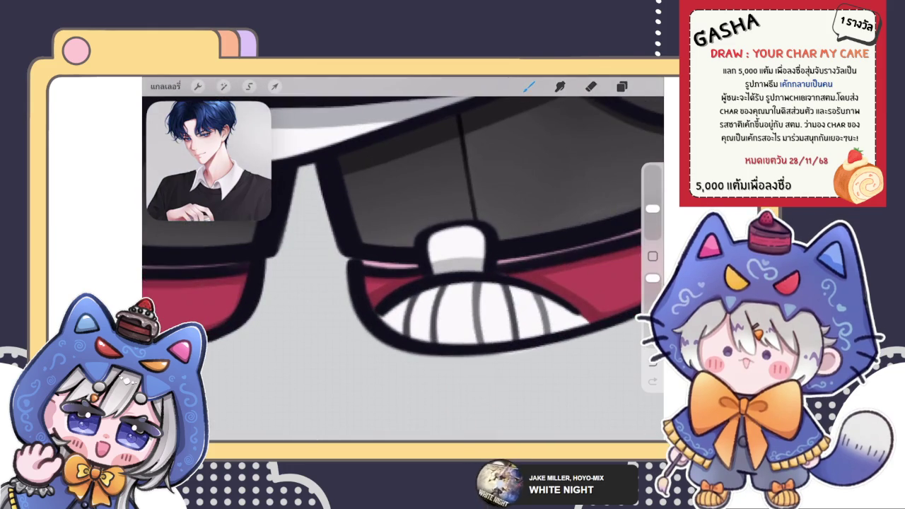
pyautogui.moveTo(411, 297); pyautogui.dragTo(400, 334)
pyautogui.moveTo(439, 287); pyautogui.dragTo(428, 344)
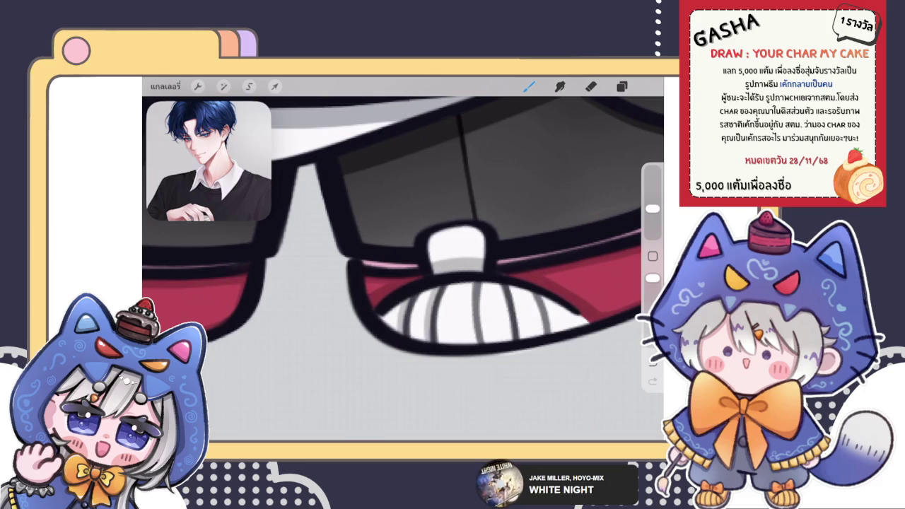
pyautogui.moveTo(470, 298); pyautogui.dragTo(466, 345)
pyautogui.moveTo(516, 285); pyautogui.dragTo(511, 323)
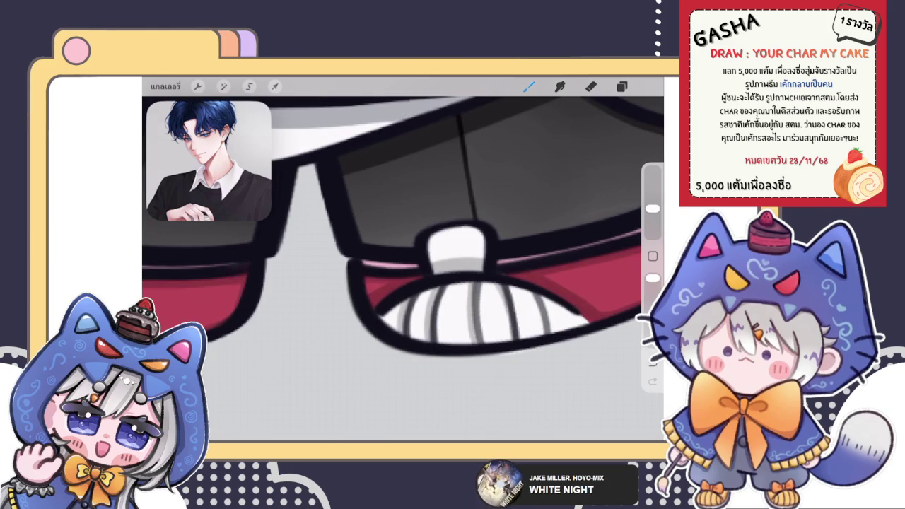
# Shift the view along the toe, add one more grey stripe near its edge, and zoom out.
pyautogui.moveTo(460, 282); pyautogui.dragTo(403, 254)
pyautogui.moveTo(513, 279); pyautogui.dragTo(520, 323)
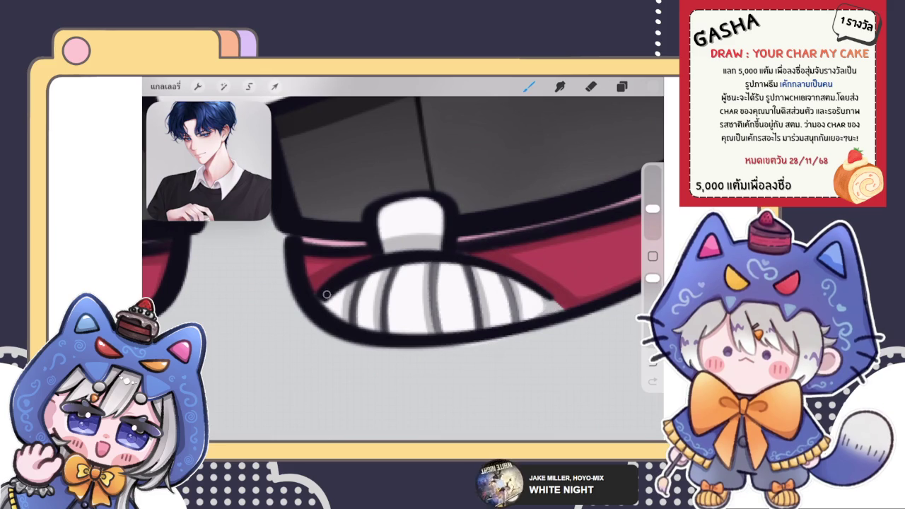
pyautogui.scroll(-3, 403, 212)
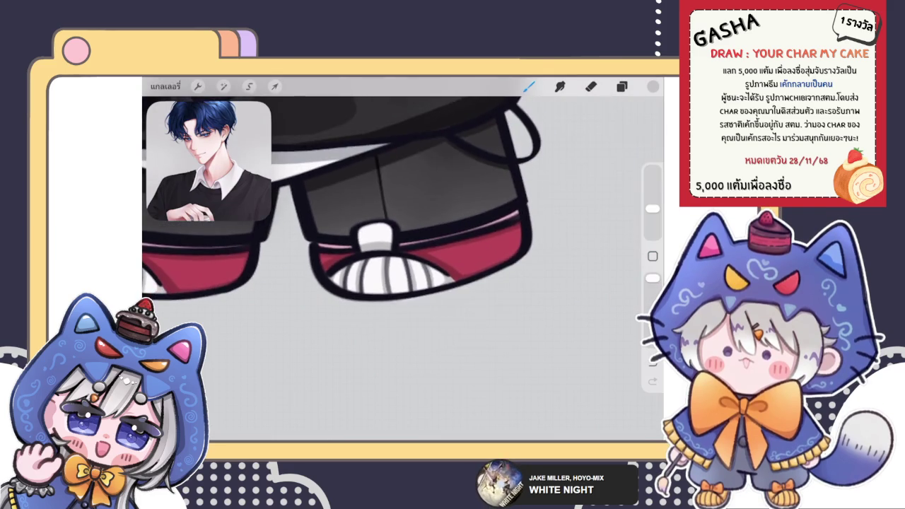
pyautogui.scroll(-3, 403, 212)
pyautogui.scroll(2, 403, 213)
# Lower the brightness to 47% with the Hue, Saturation, Brightness adjustment.
pyautogui.click(224, 87)
pyautogui.click(212, 139)
pyautogui.moveTo(541, 415); pyautogui.dragTo(538, 415)
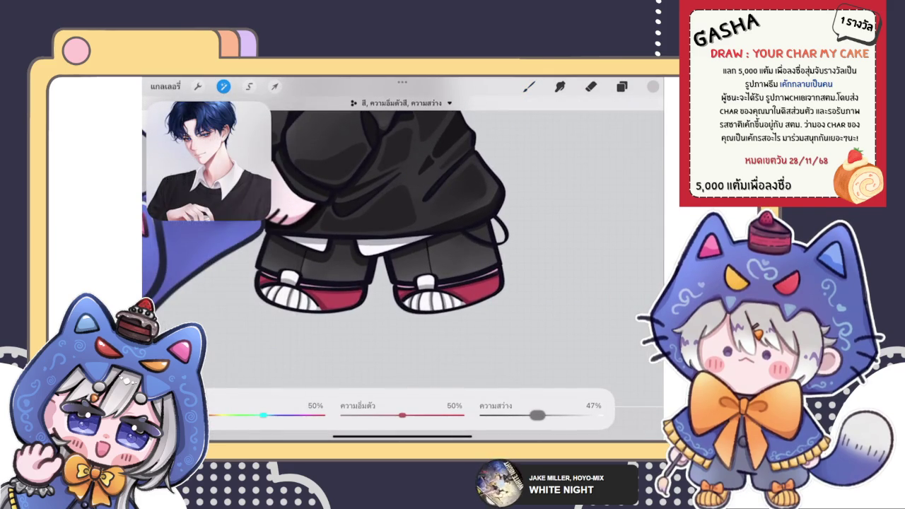
pyautogui.click(529, 86)
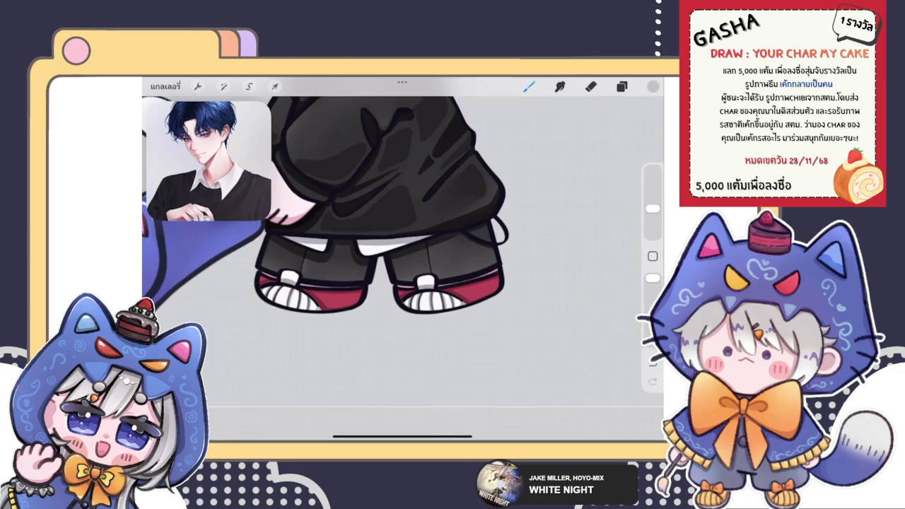
# Choose black as the painting colour.
pyautogui.click(622, 87)
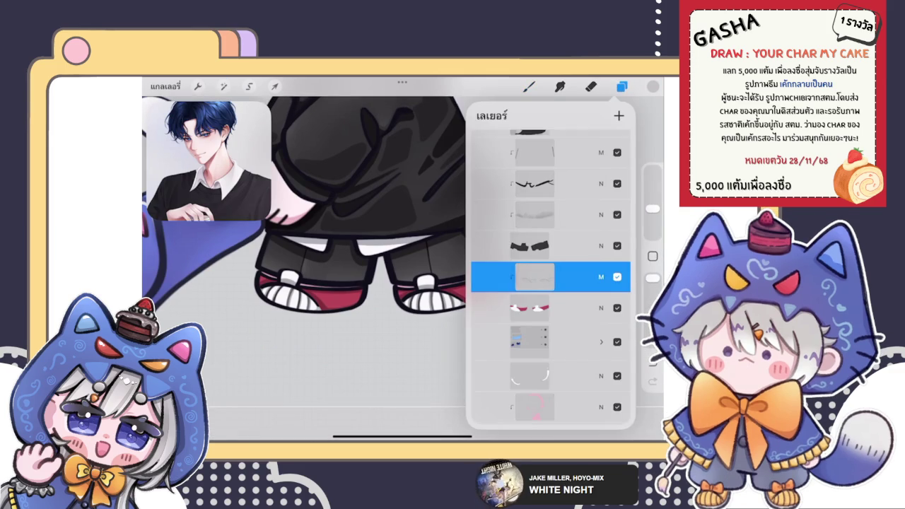
pyautogui.click(653, 86)
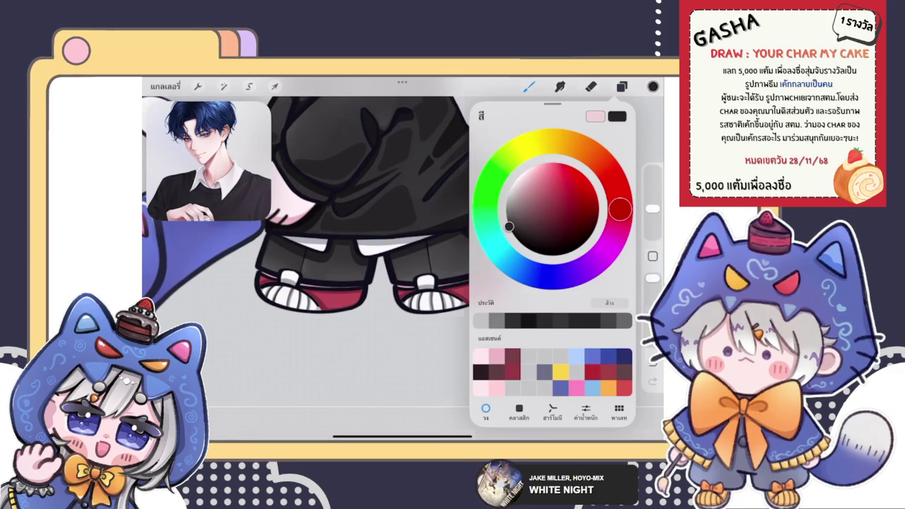
pyautogui.click(653, 87)
pyautogui.scroll(5, 253, 278)
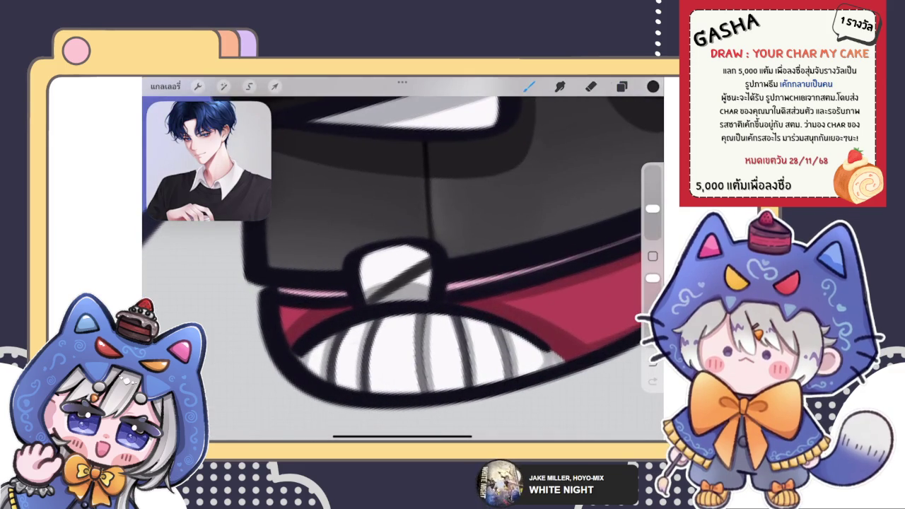
# Draw a black X across the first shoe's white tab, undoing misplaced strokes.
pyautogui.moveTo(365, 273); pyautogui.dragTo(428, 302)
pyautogui.hotkey('ctrl', 'z')
pyautogui.hotkey('ctrl', 'z')
pyautogui.moveTo(364, 273); pyautogui.dragTo(429, 302)
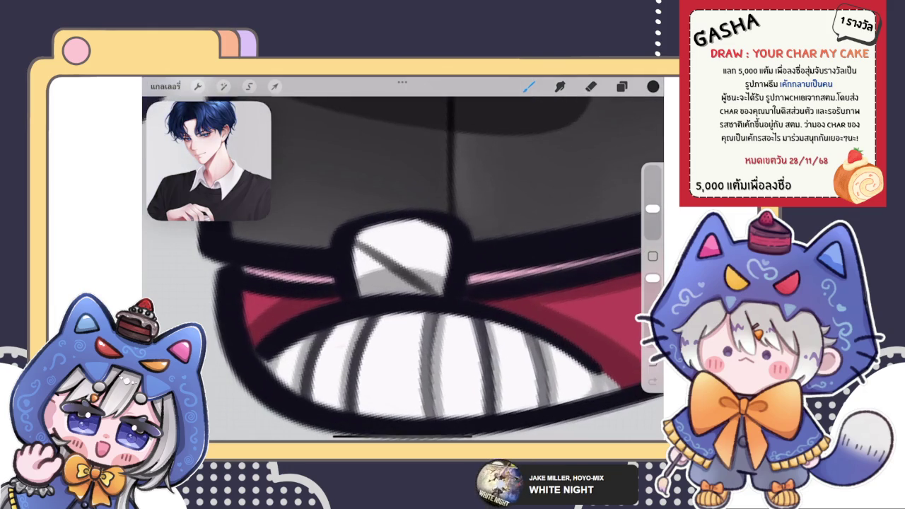
pyautogui.hotkey('ctrl', 'z')
pyautogui.scroll(2, 403, 269)
pyautogui.moveTo(357, 290); pyautogui.dragTo(456, 216)
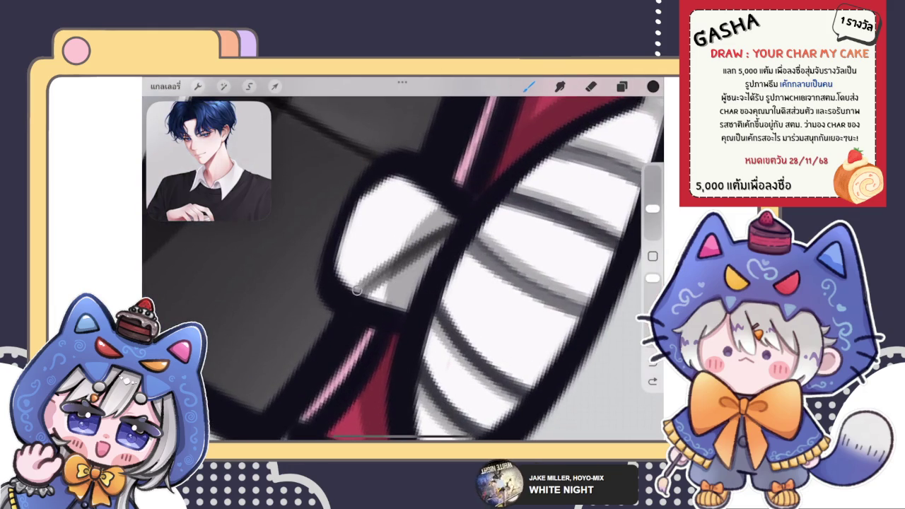
pyautogui.hotkey('ctrl', 'z')
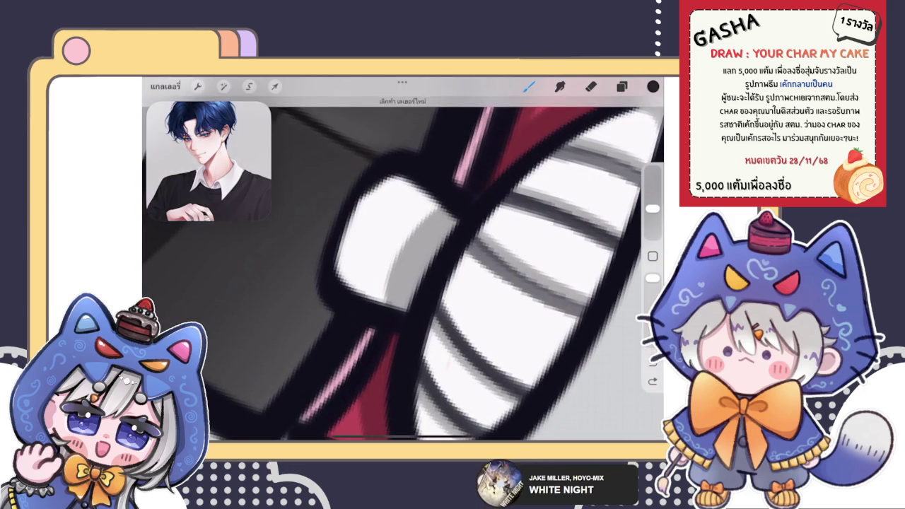
pyautogui.moveTo(353, 290); pyautogui.dragTo(456, 220)
pyautogui.scroll(-2, 403, 269)
pyautogui.scroll(-1, 403, 268)
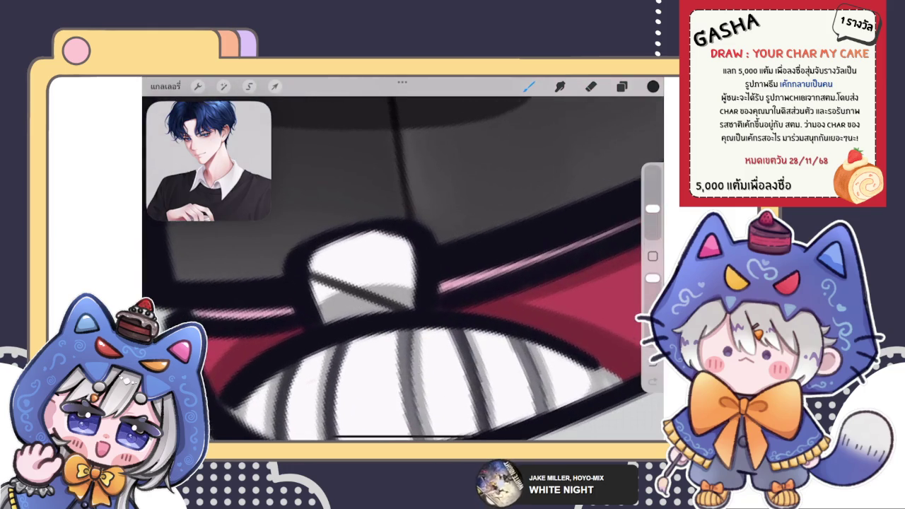
pyautogui.moveTo(416, 255); pyautogui.dragTo(325, 319)
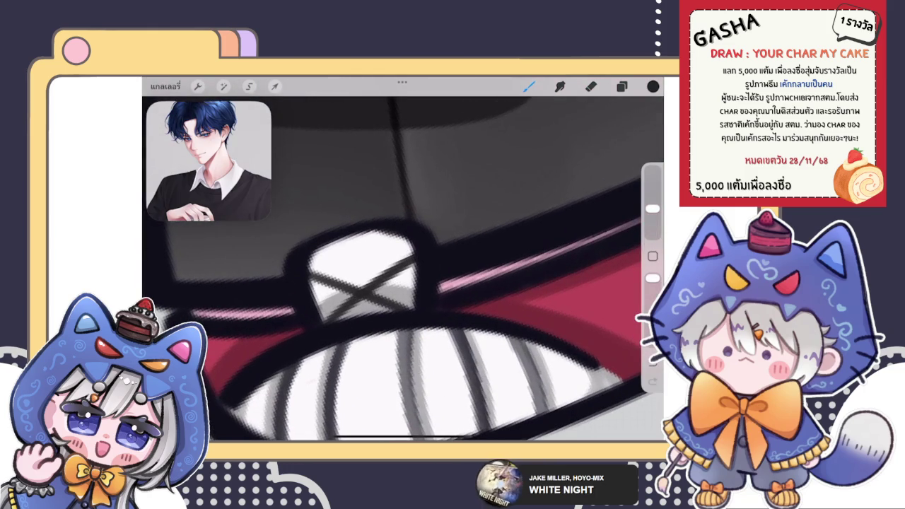
# Draw a matching black X on the other shoe's white tab, then zoom out.
pyautogui.scroll(-3, 403, 269)
pyautogui.scroll(-2, 403, 268)
pyautogui.scroll(3, 403, 268)
pyautogui.scroll(2, 403, 269)
pyautogui.moveTo(420, 252); pyautogui.dragTo(345, 317)
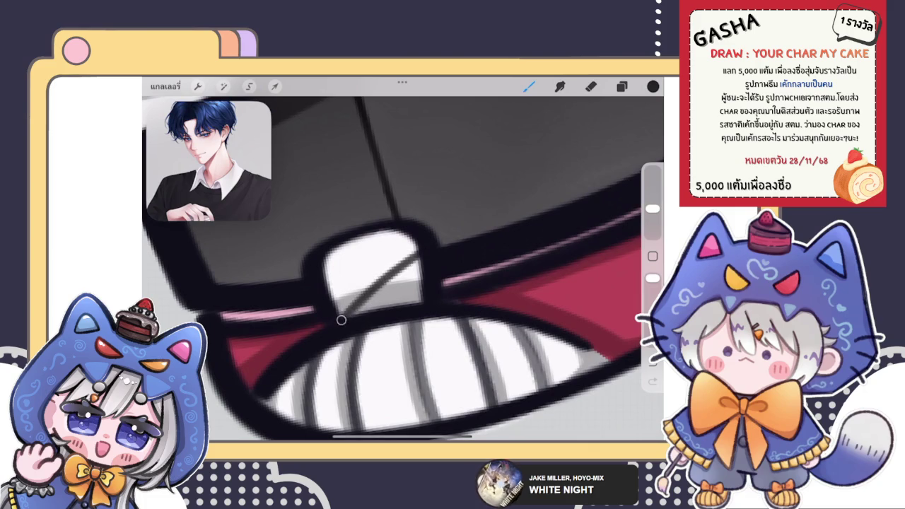
pyautogui.scroll(2, 403, 269)
pyautogui.scroll(2, 403, 269)
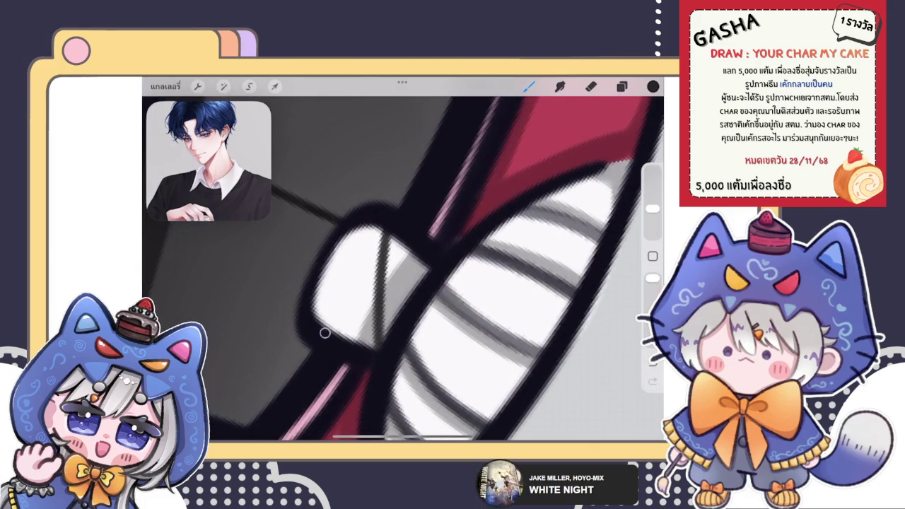
pyautogui.moveTo(427, 268); pyautogui.dragTo(327, 332)
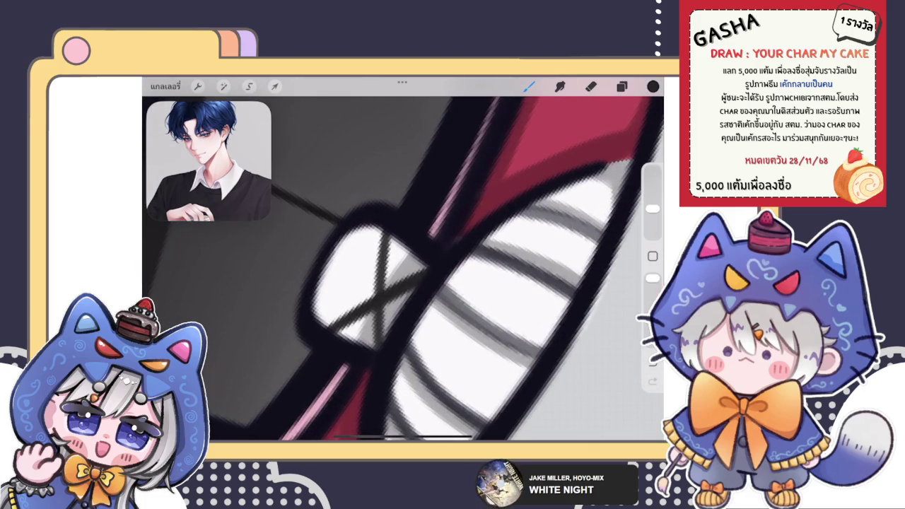
pyautogui.scroll(-2, 403, 269)
pyautogui.scroll(-3, 403, 269)
pyautogui.scroll(-2, 403, 269)
pyautogui.scroll(-2, 403, 269)
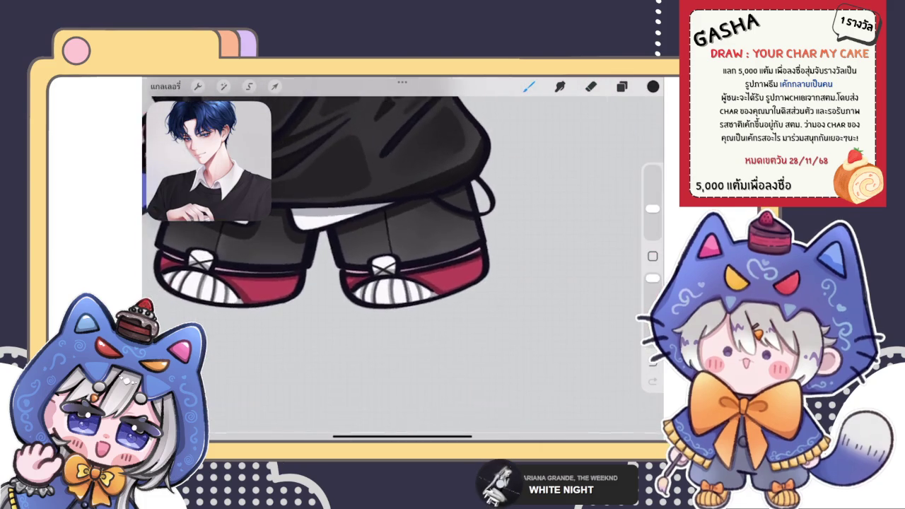
pyautogui.scroll(-3, 403, 269)
pyautogui.scroll(-2, 404, 269)
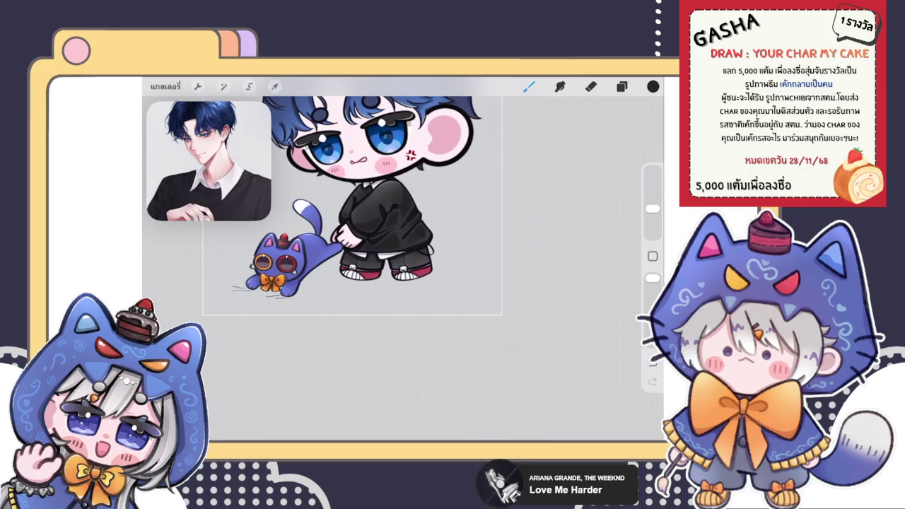
# Set the layer below the shoe shading to Add blend mode.
pyautogui.scroll(3, 386, 262)
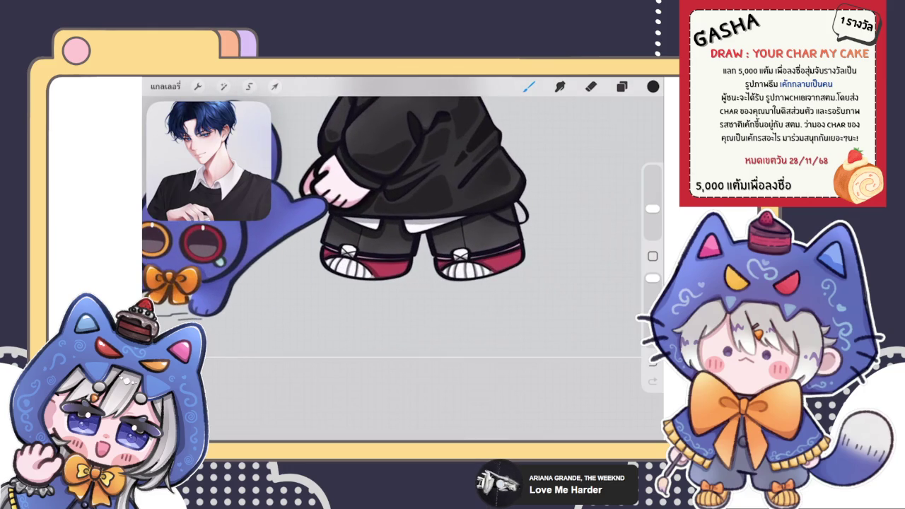
pyautogui.click(622, 87)
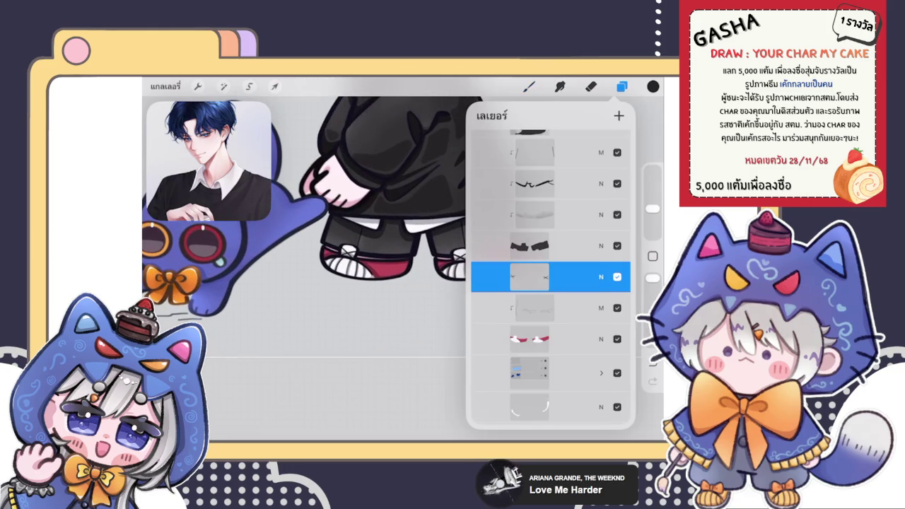
pyautogui.click(538, 339)
pyautogui.click(601, 339)
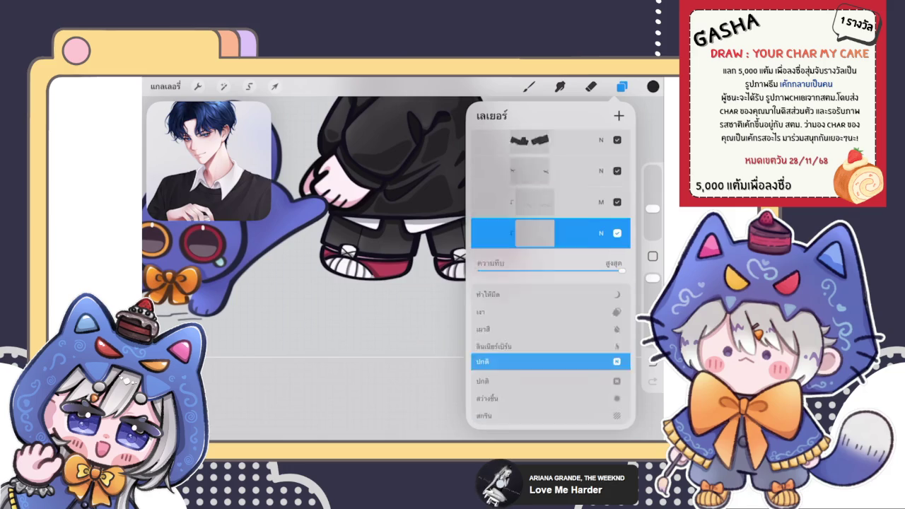
pyautogui.click(601, 213)
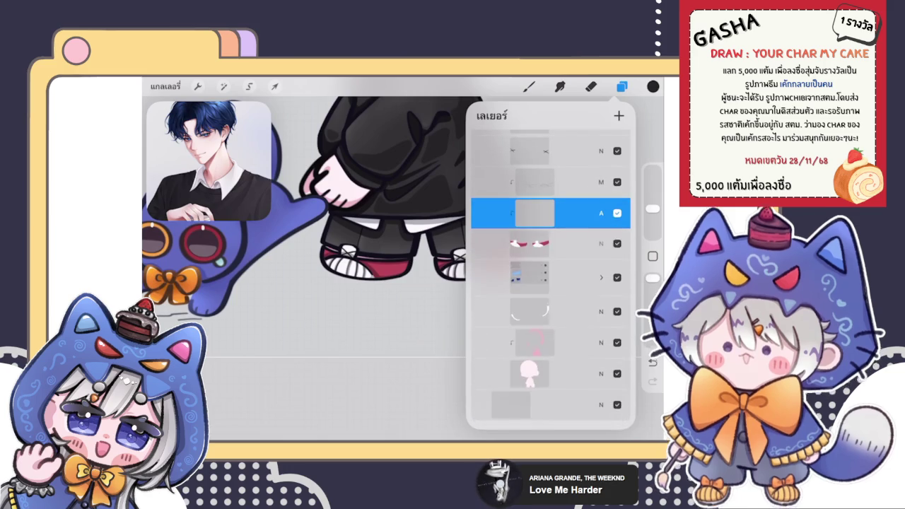
pyautogui.click(653, 86)
# Paint a soft light-pink glow over the shoe's toe cap with a glow brush.
pyautogui.click(523, 173)
pyautogui.click(529, 86)
pyautogui.click(566, 225)
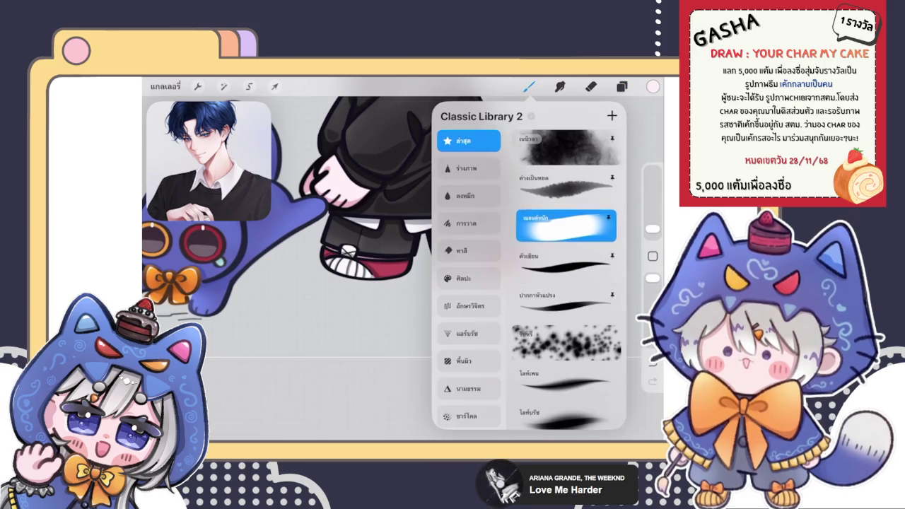
pyautogui.scroll(3, 283, 282)
pyautogui.scroll(3, 283, 283)
pyautogui.scroll(3, 283, 283)
pyautogui.click(353, 239)
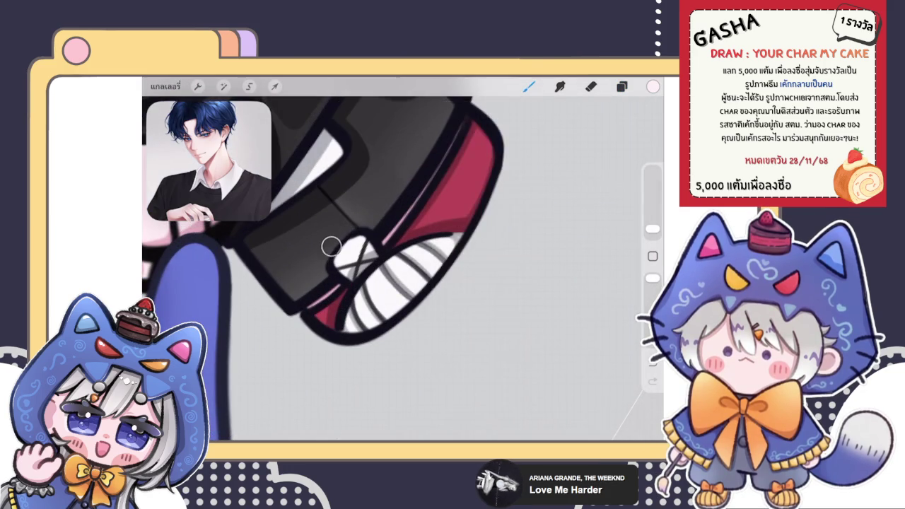
pyautogui.moveTo(354, 239); pyautogui.dragTo(346, 251)
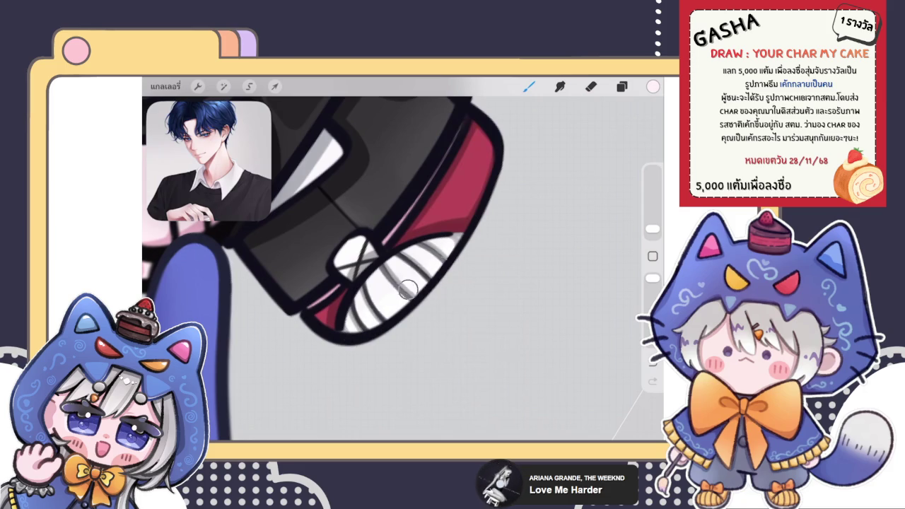
# Switch the painting colour to a lighter, near-white tone and adjust the view around the shoes.
pyautogui.click(652, 85)
pyautogui.moveTo(513, 183); pyautogui.dragTo(518, 180)
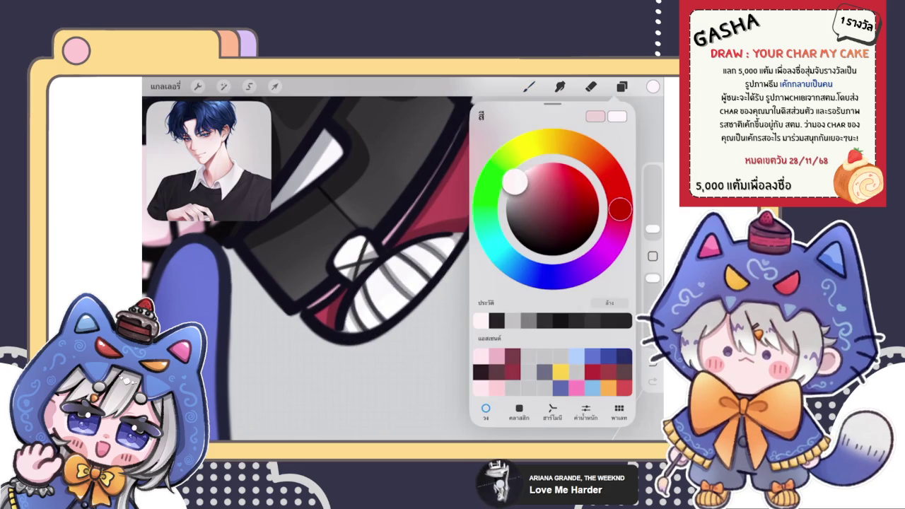
pyautogui.click(433, 279)
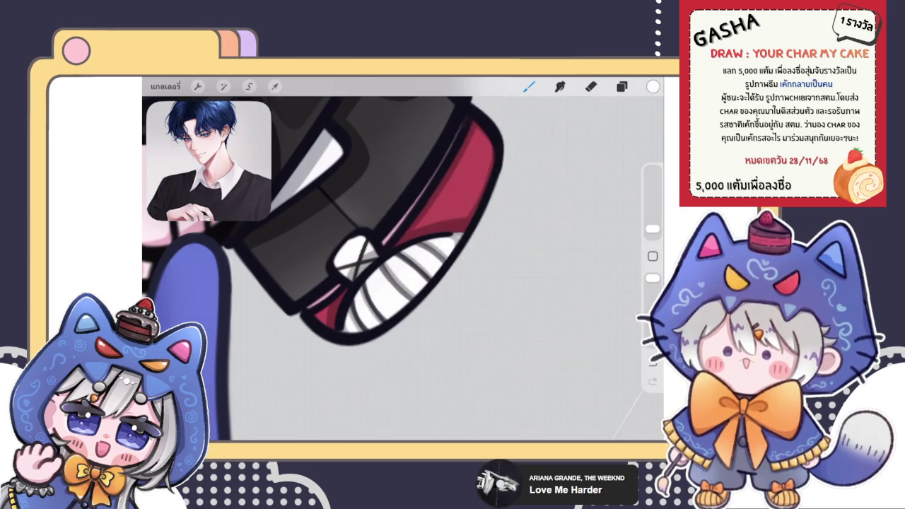
pyautogui.scroll(2, 384, 316)
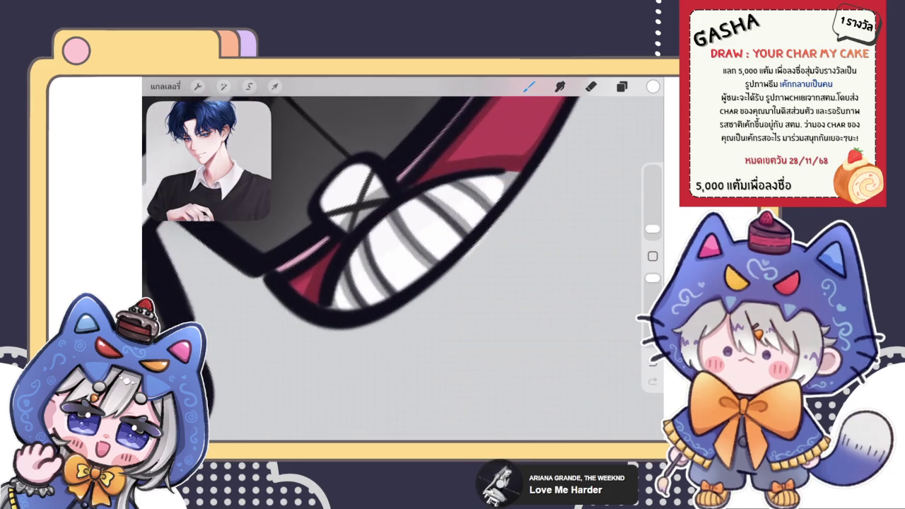
pyautogui.scroll(3, 368, 248)
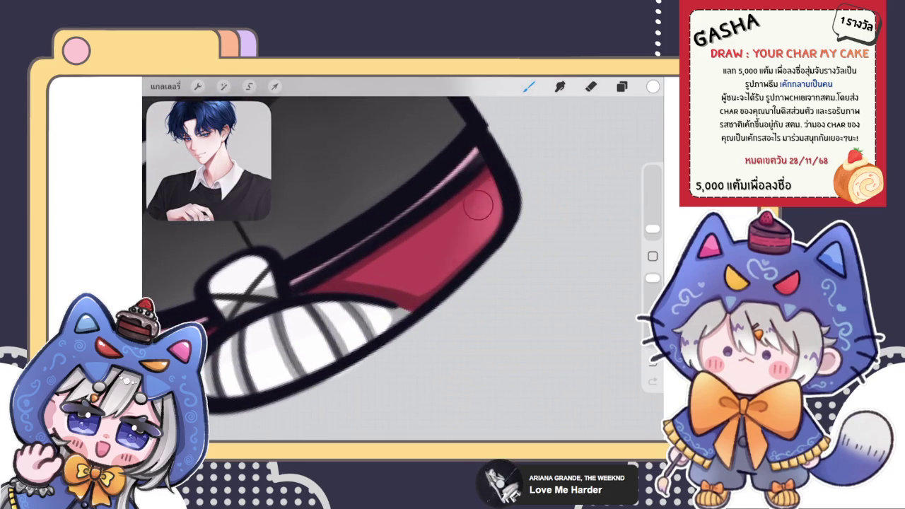
pyautogui.scroll(-3, 499, 227)
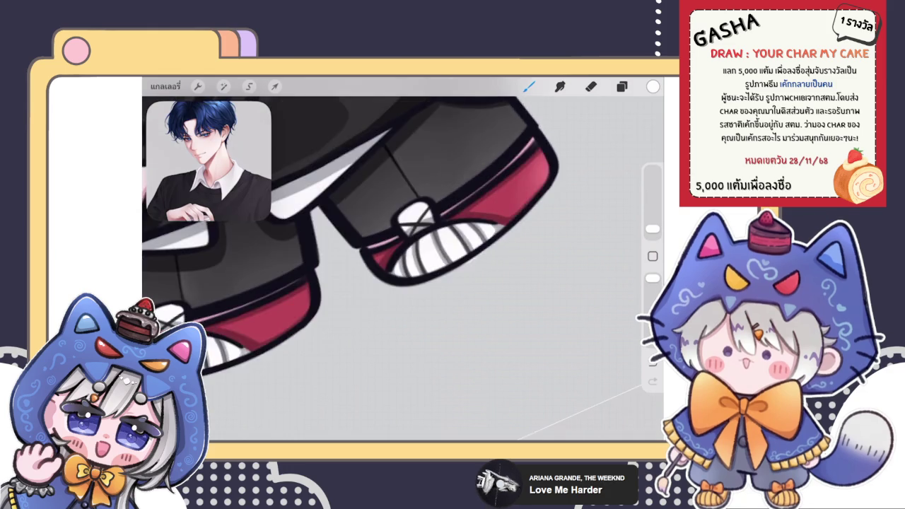
pyautogui.scroll(-2, 403, 233)
pyautogui.scroll(4, 403, 233)
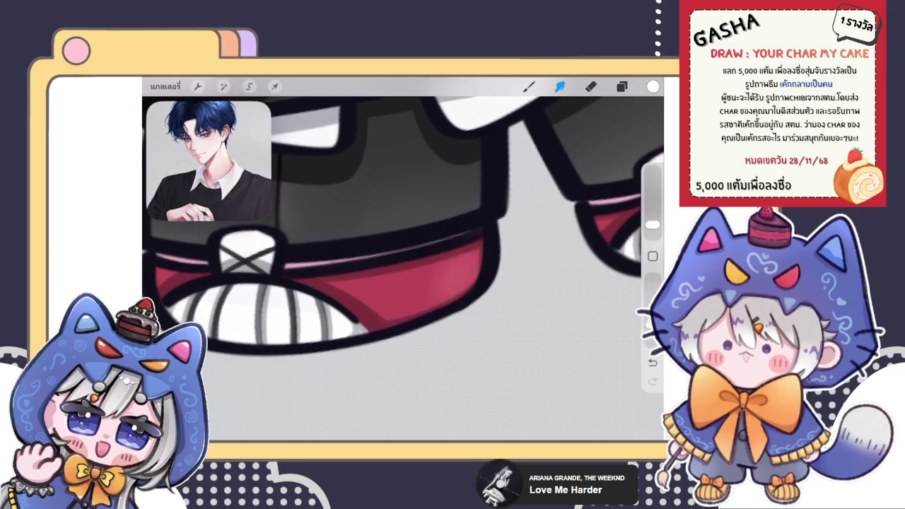
# Smudge the pink highlight along the red sole to soften it.
pyautogui.press('s')
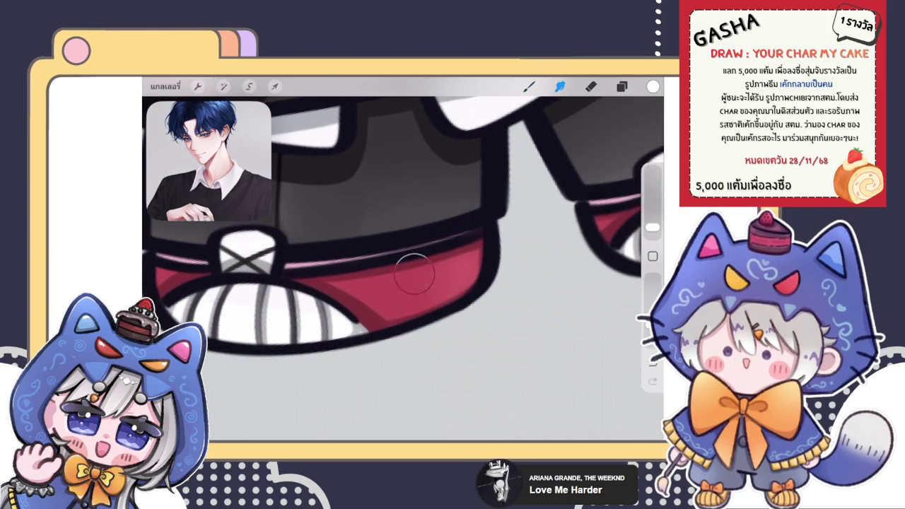
pyautogui.scroll(-2, 403, 234)
pyautogui.scroll(2, 404, 234)
pyautogui.scroll(2, 403, 233)
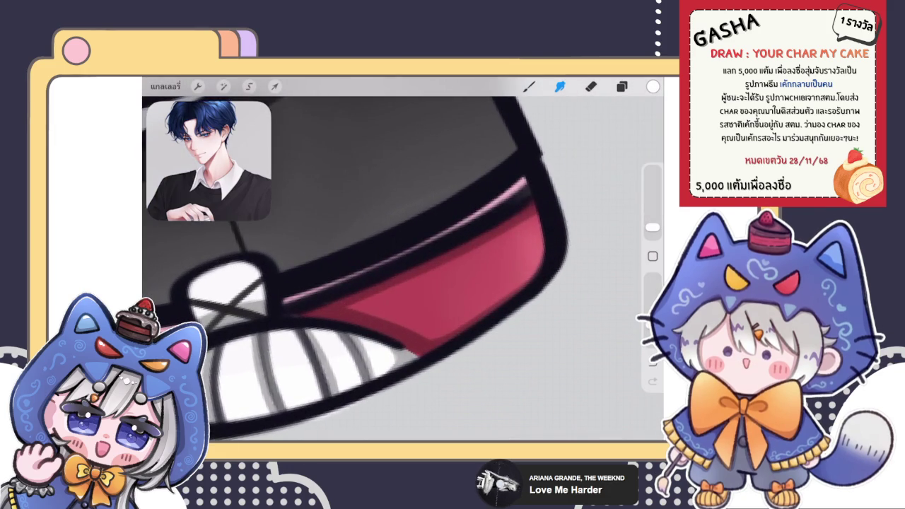
pyautogui.scroll(-2, 403, 269)
pyautogui.scroll(-2, 403, 268)
pyautogui.scroll(-1, 403, 269)
pyautogui.scroll(-2, 368, 212)
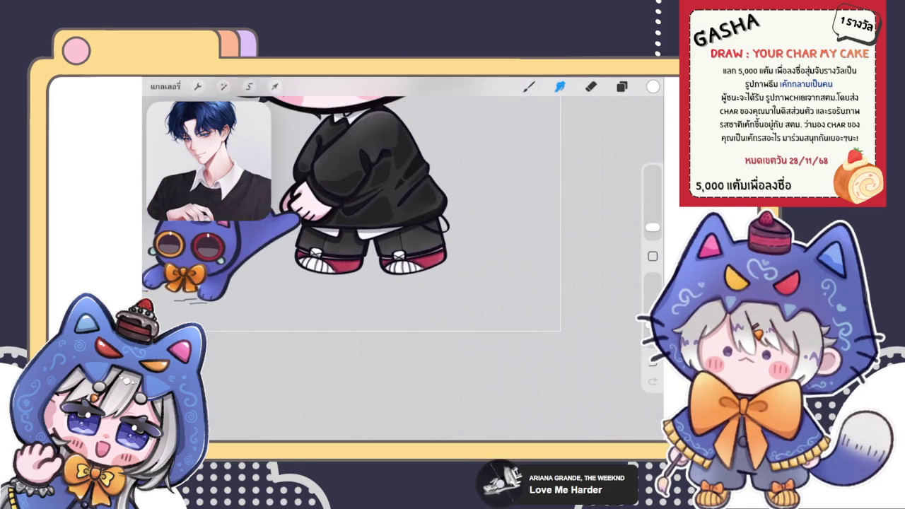
pyautogui.scroll(2, 354, 212)
# Open and cancel Hue, Saturation, Brightness, then zoom out to the whole character.
pyautogui.click(223, 87)
pyautogui.click(202, 134)
pyautogui.click(560, 86)
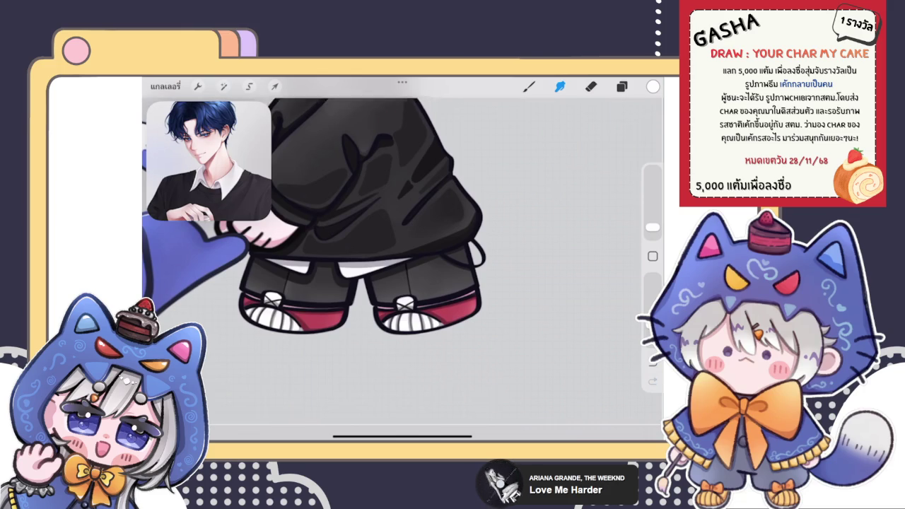
pyautogui.scroll(-2, 353, 212)
pyautogui.scroll(1, 353, 226)
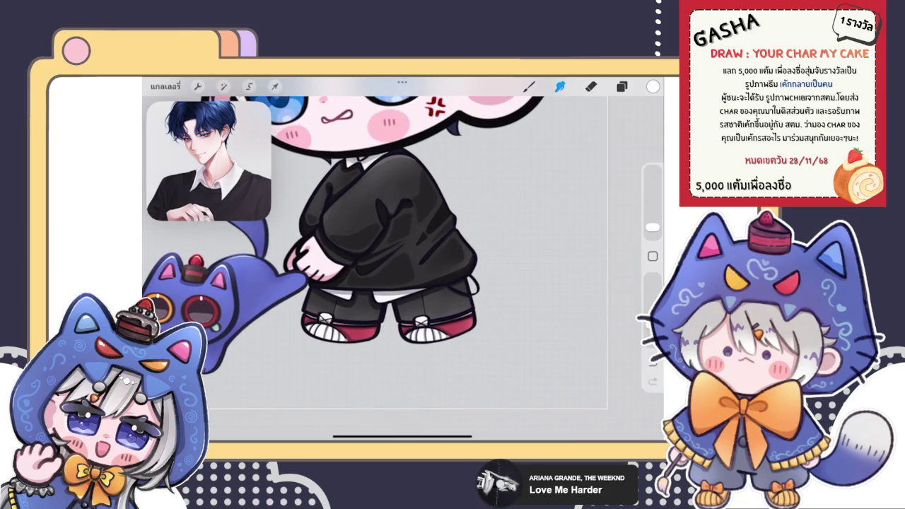
pyautogui.scroll(-2, 354, 227)
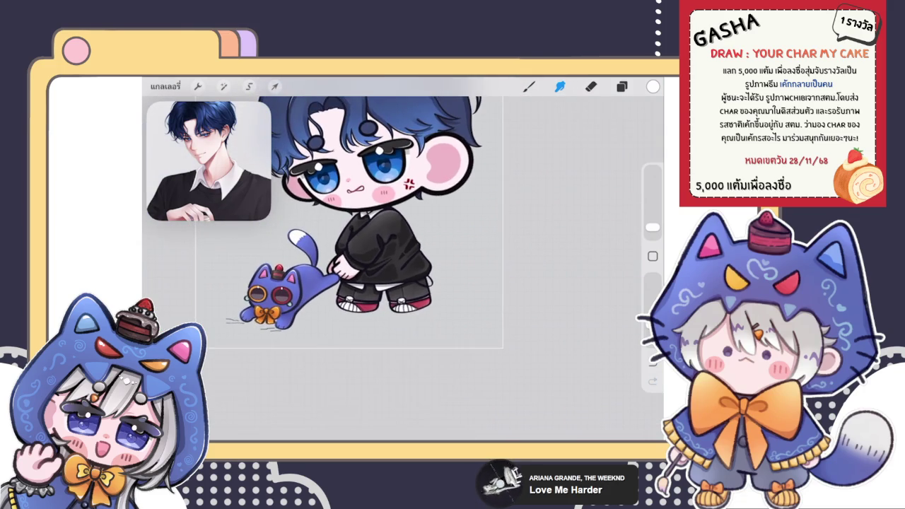
pyautogui.scroll(2, 354, 226)
pyautogui.scroll(1, 353, 227)
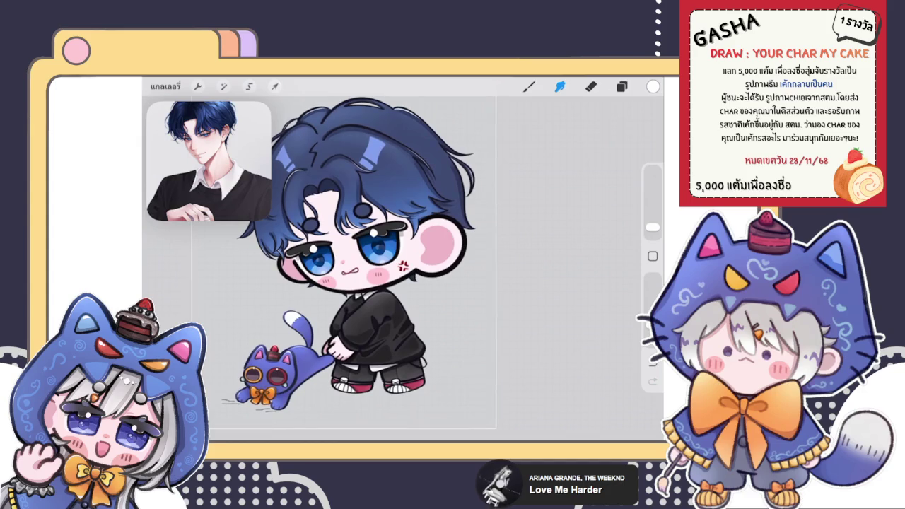
# Group the first two selected layers together in the layer list.
pyautogui.click(622, 86)
pyautogui.scroll(3, 551, 276)
pyautogui.scroll(3, 551, 276)
pyautogui.scroll(3, 551, 276)
pyautogui.scroll(-3, 551, 276)
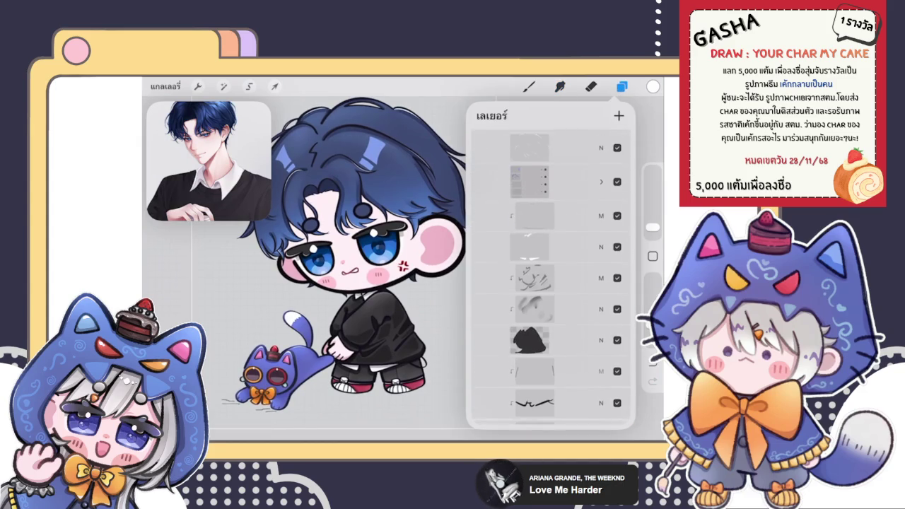
pyautogui.click(536, 217)
pyautogui.moveTo(516, 249); pyautogui.dragTo(580, 248)
pyautogui.click(619, 115)
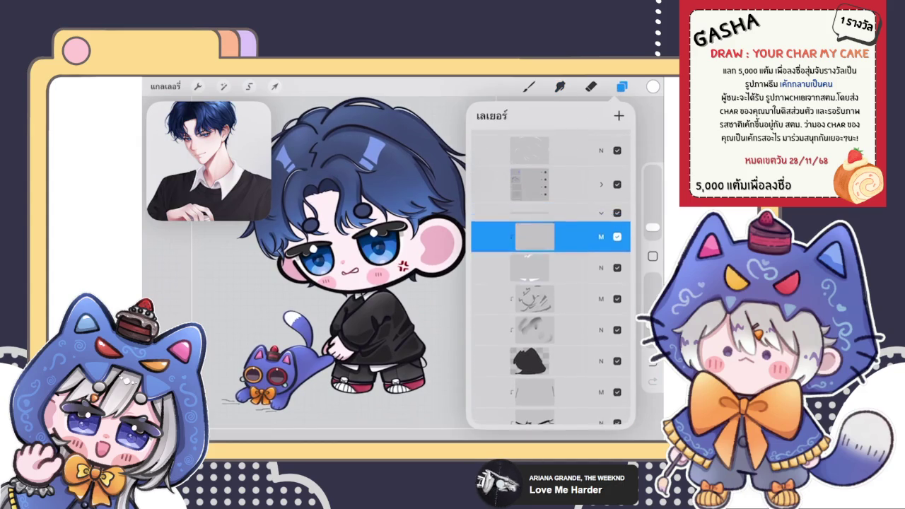
# Group the sketch layer with the layer below it and collapse the new group.
pyautogui.click(536, 255)
pyautogui.moveTo(531, 286); pyautogui.dragTo(562, 287)
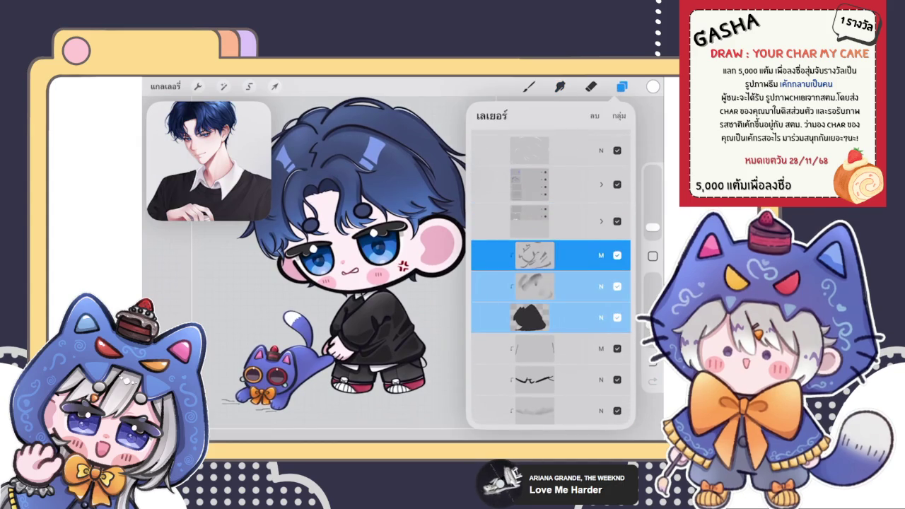
pyautogui.click(619, 115)
pyautogui.click(529, 249)
pyautogui.click(601, 250)
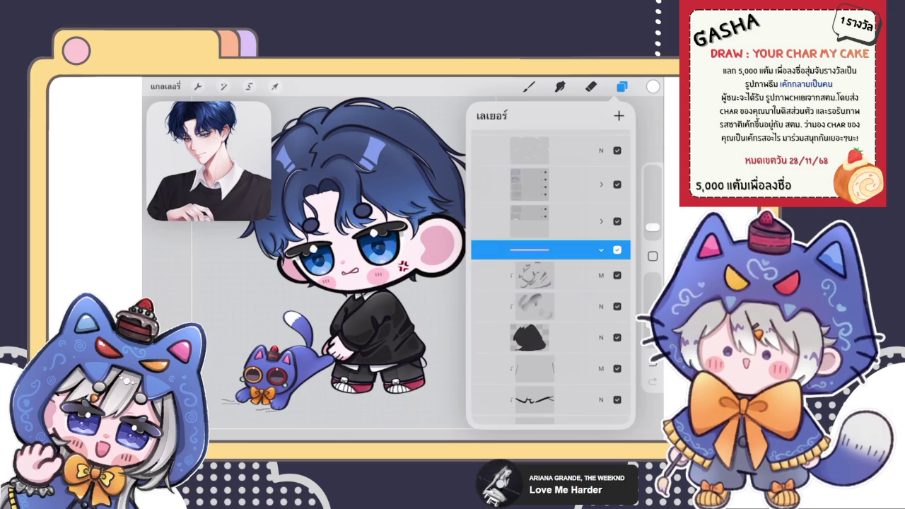
pyautogui.click(601, 250)
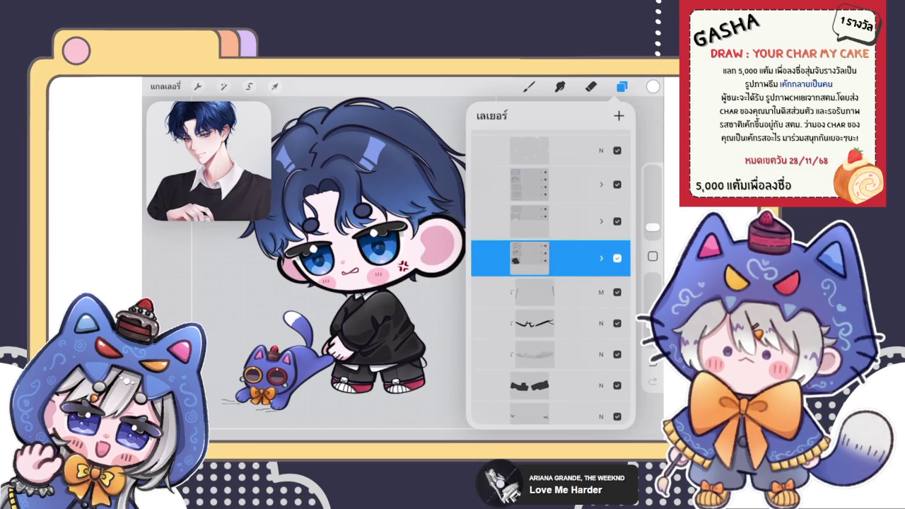
# Group the three layers below the new group.
pyautogui.click(535, 292)
pyautogui.moveTo(523, 323); pyautogui.dragTo(562, 323)
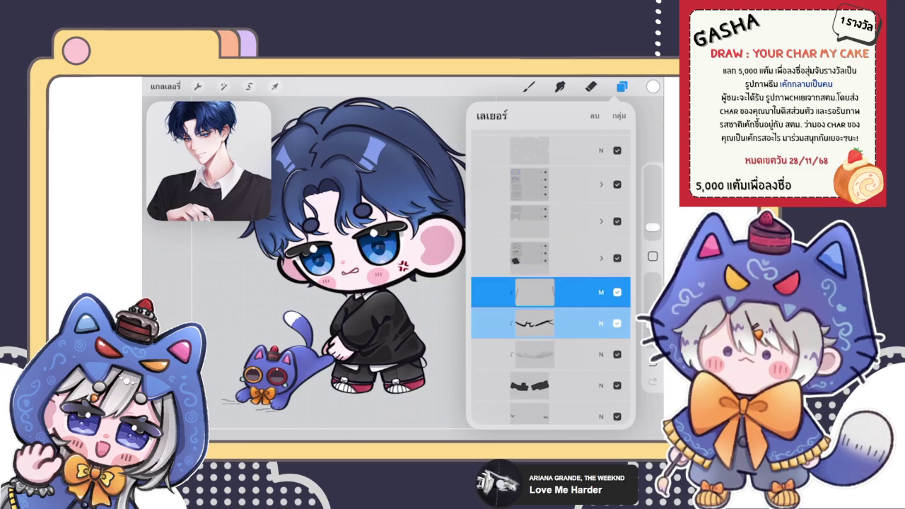
pyautogui.moveTo(524, 355); pyautogui.dragTo(563, 354)
pyautogui.click(620, 115)
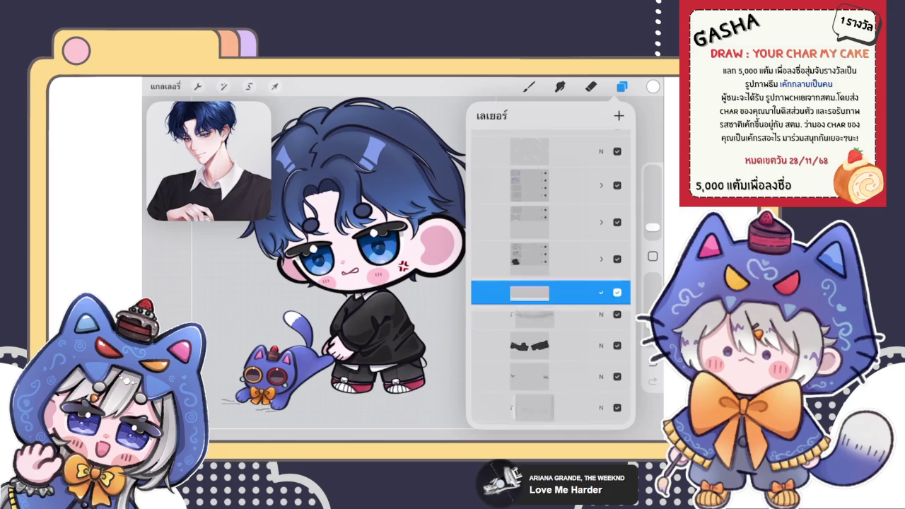
# Group the next set of four layers.
pyautogui.scroll(-2, 551, 283)
pyautogui.click(536, 234)
pyautogui.moveTo(524, 266); pyautogui.dragTo(562, 265)
pyautogui.moveTo(523, 297); pyautogui.dragTo(563, 296)
pyautogui.moveTo(523, 327); pyautogui.dragTo(562, 327)
pyautogui.click(620, 115)
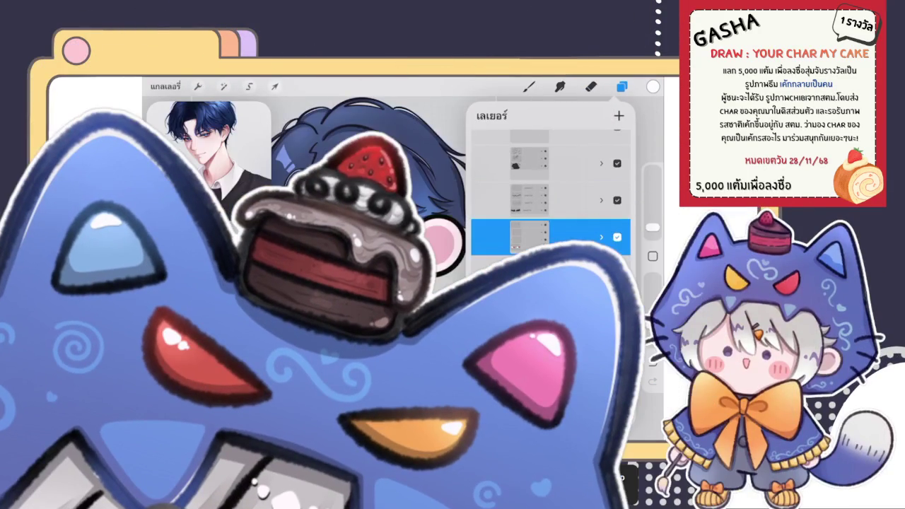
# Close the layer list by switching to the eraser with E.
pyautogui.press('e')
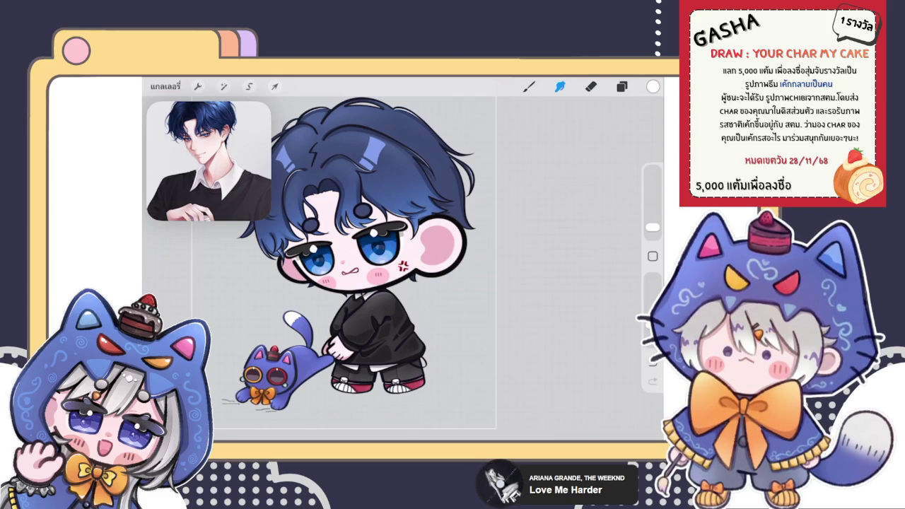
# Select layer 17, below the layer groups, as the painting layer.
pyautogui.click(622, 85)
pyautogui.click(622, 85)
pyautogui.scroll(-2, 371, 244)
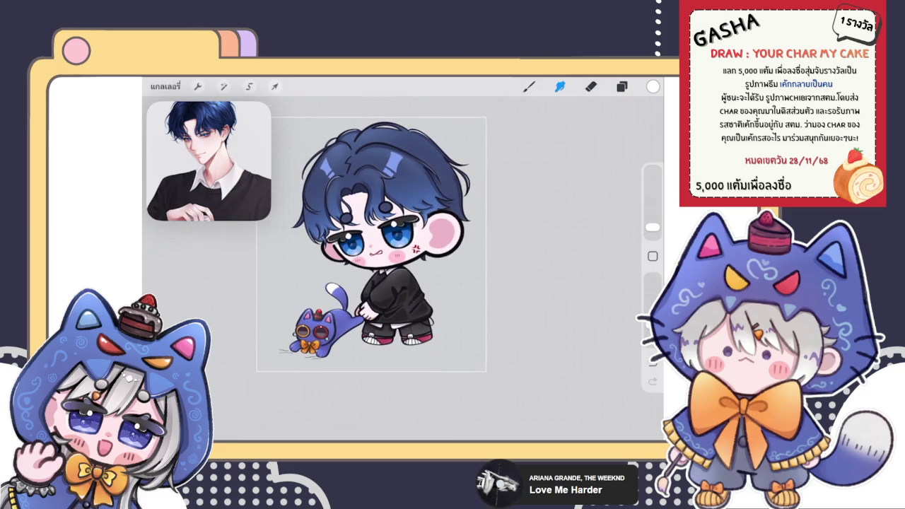
pyautogui.scroll(2, 366, 240)
pyautogui.click(622, 86)
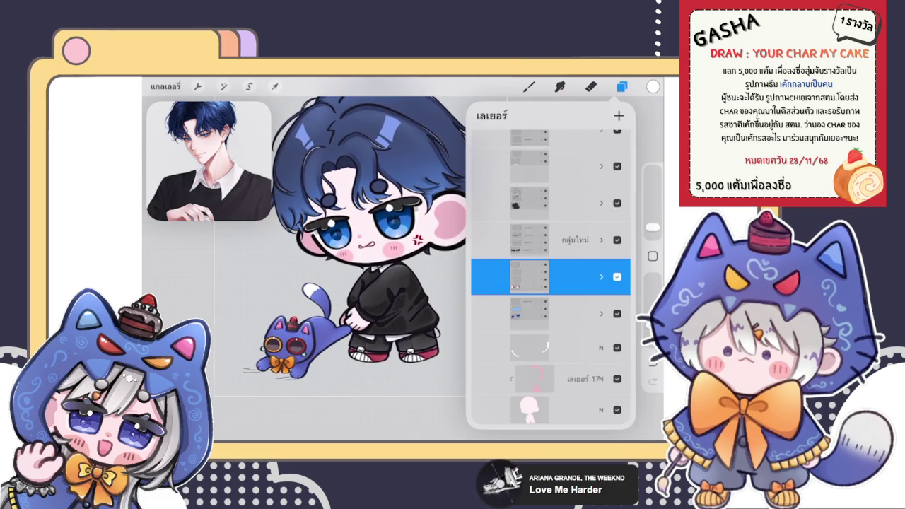
pyautogui.scroll(-2, 551, 276)
pyautogui.click(551, 289)
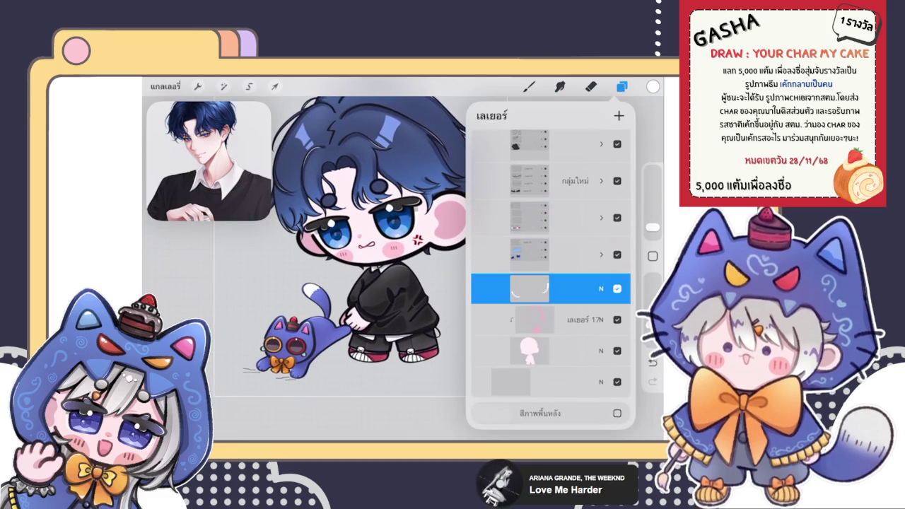
pyautogui.click(551, 320)
pyautogui.click(653, 86)
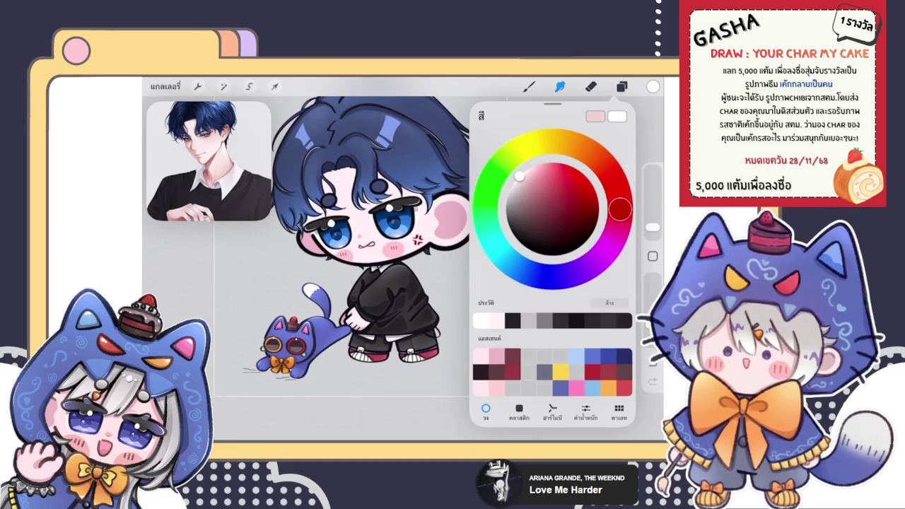
# Pick a pale pink colour and choose the fine inking brush.
pyautogui.click(596, 115)
pyautogui.click(529, 86)
pyautogui.click(528, 85)
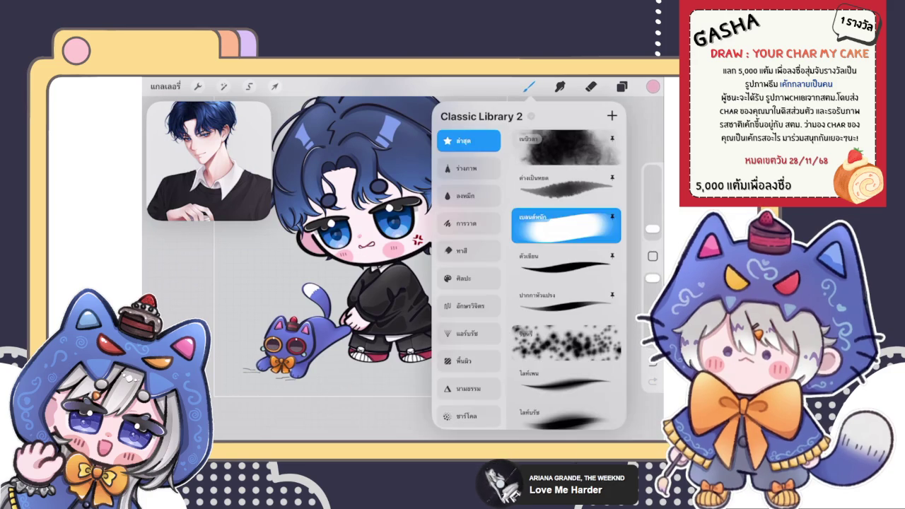
pyautogui.click(566, 263)
pyautogui.scroll(5, 382, 234)
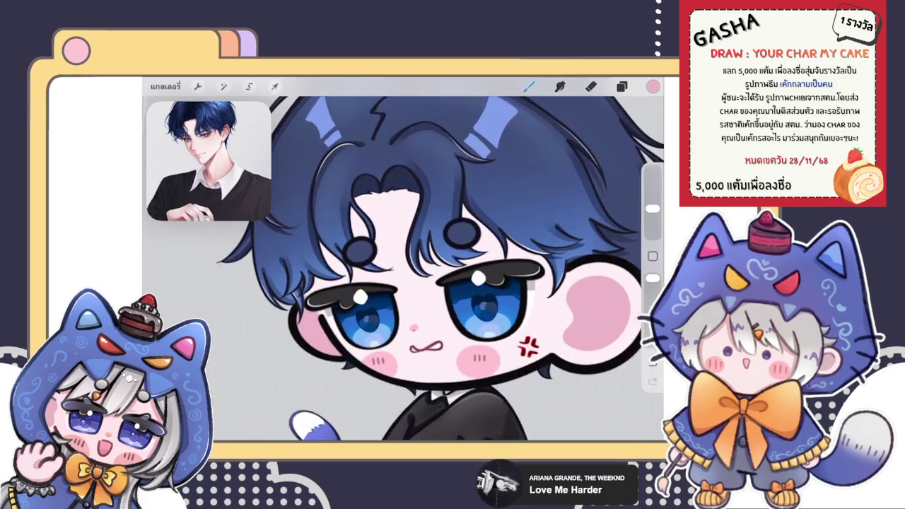
# Paint a pink highlight in the left hair lock and a curved strand beside the clip.
pyautogui.scroll(3, 368, 234)
pyautogui.moveTo(336, 205); pyautogui.dragTo(385, 311)
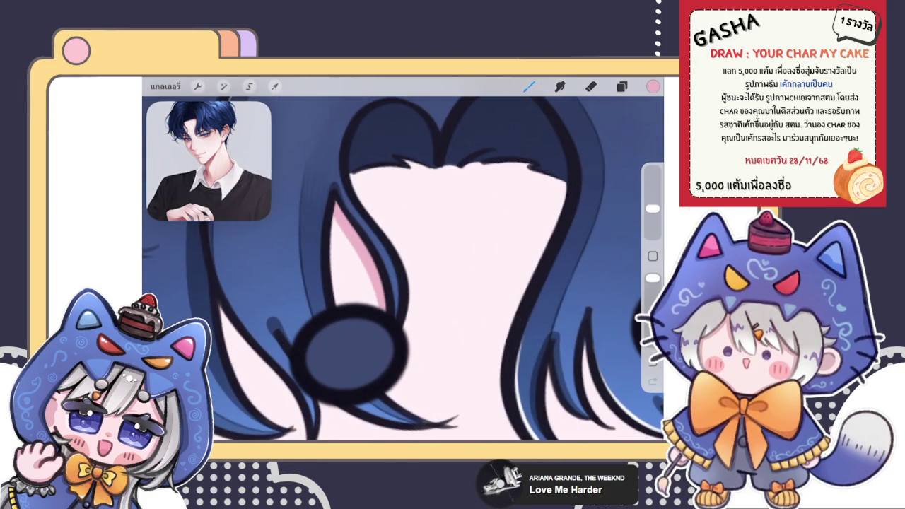
pyautogui.scroll(-3, 403, 269)
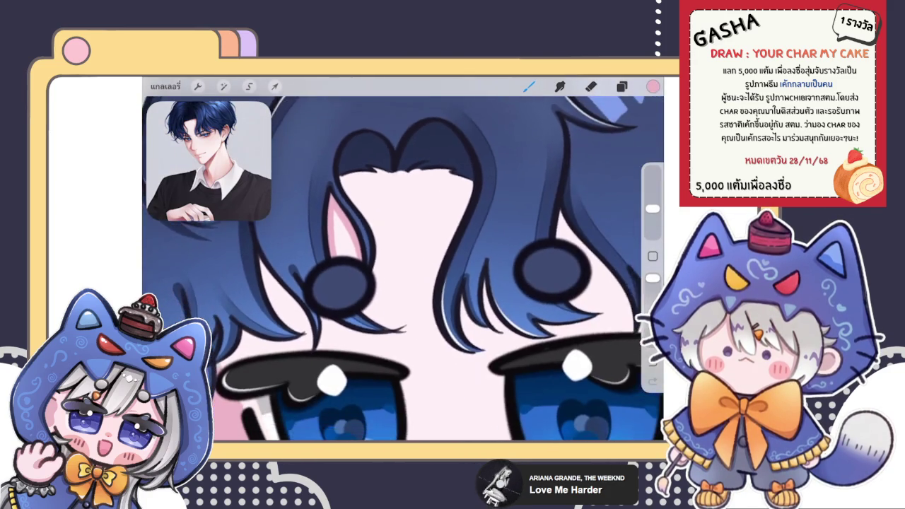
pyautogui.scroll(3, 339, 233)
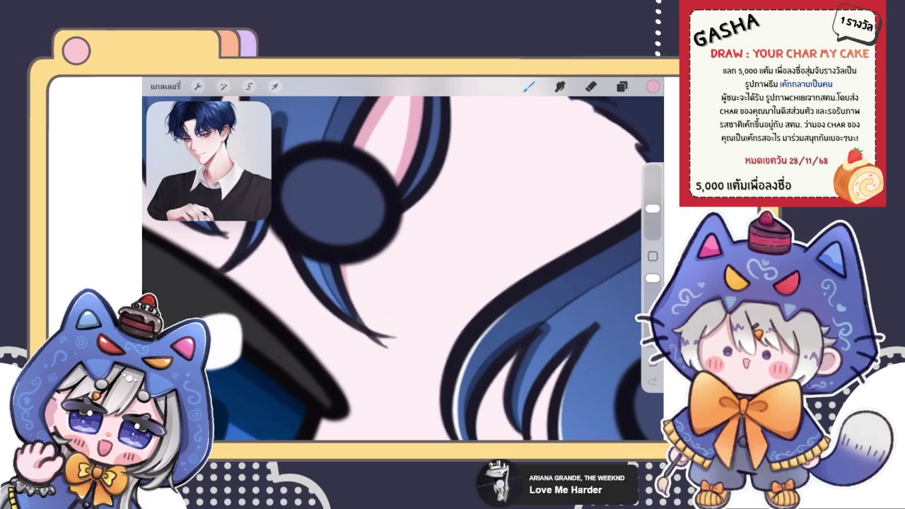
pyautogui.moveTo(283, 244); pyautogui.dragTo(356, 357)
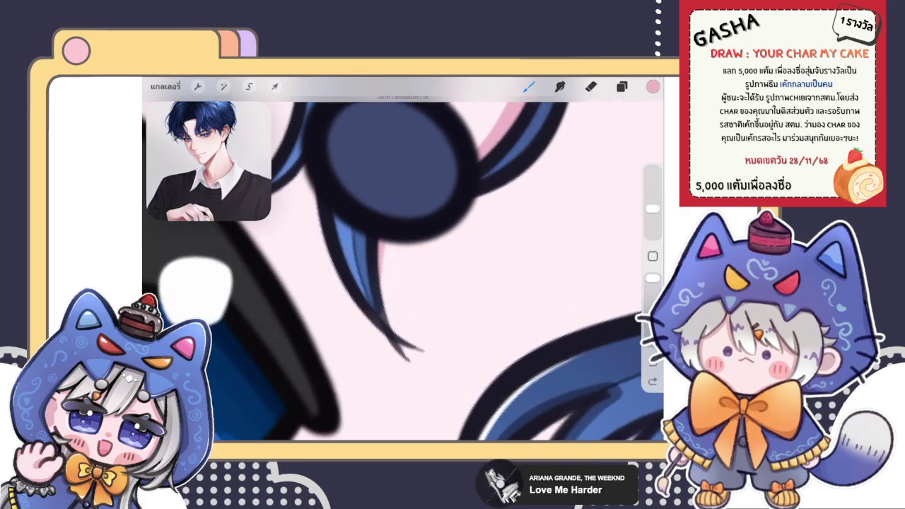
# Redraw the pink hair strand upward more smoothly near the hair clip.
pyautogui.moveTo(339, 283); pyautogui.dragTo(361, 262)
pyautogui.moveTo(537, 354); pyautogui.dragTo(534, 357)
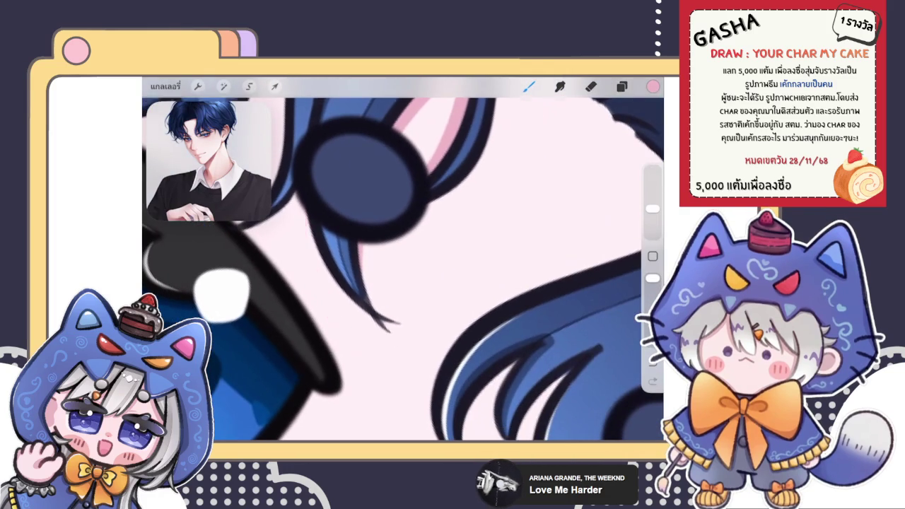
pyautogui.moveTo(343, 334); pyautogui.dragTo(312, 237)
pyautogui.moveTo(320, 273); pyautogui.dragTo(307, 218)
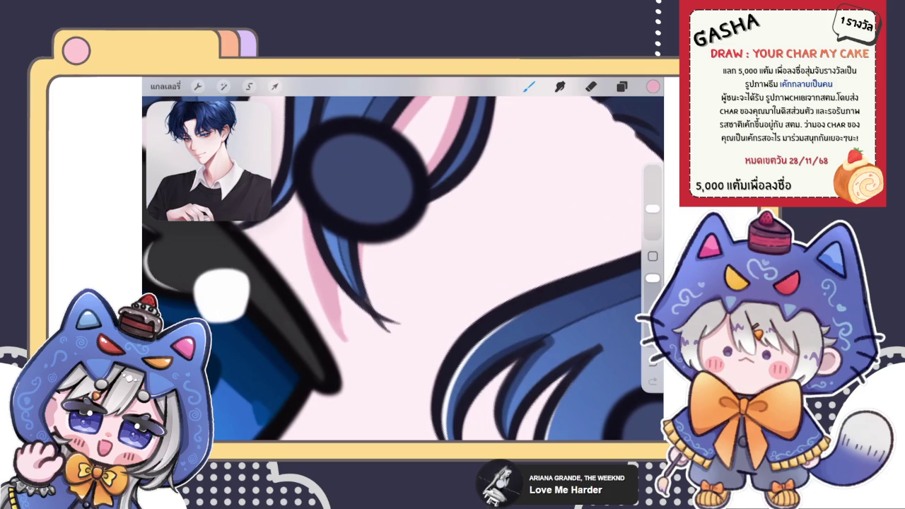
pyautogui.scroll(2, 403, 212)
pyautogui.press('e')
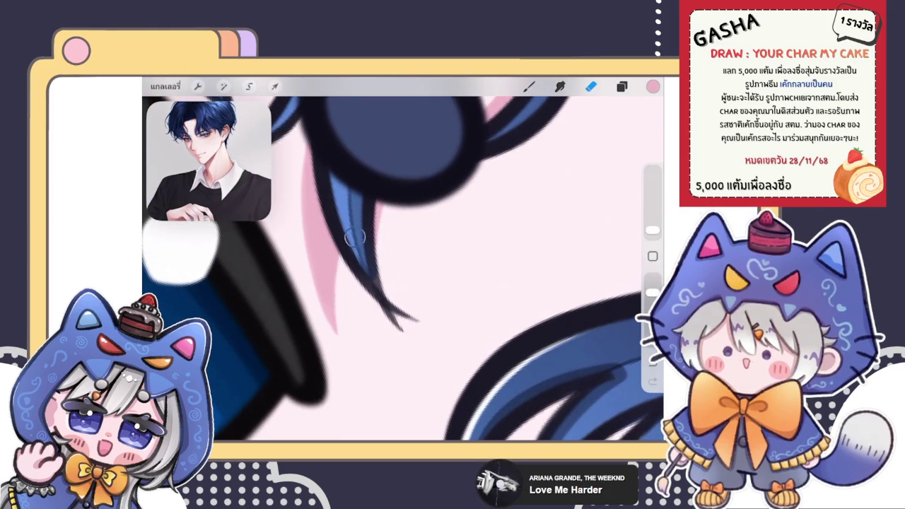
pyautogui.scroll(-3, 352, 243)
pyautogui.scroll(-1, 404, 269)
pyautogui.press('b')
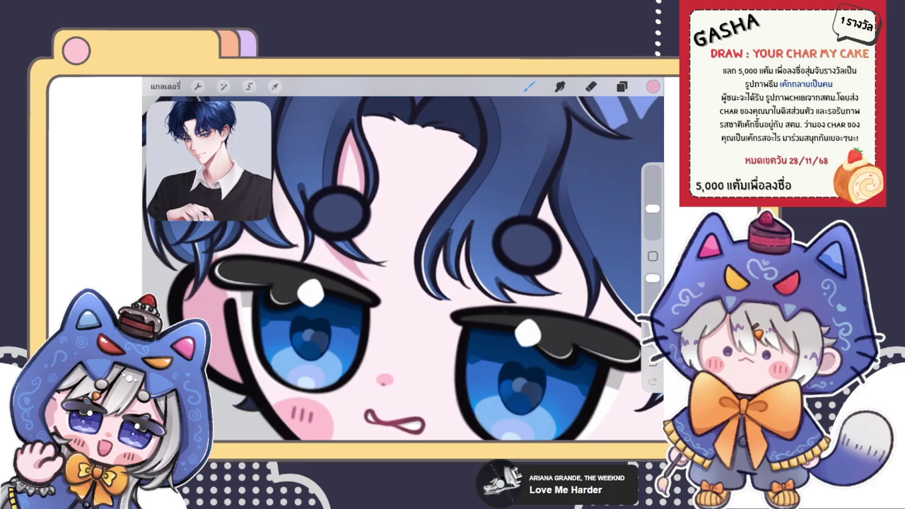
# Try a pink stroke near the eye and undo the misplaced stroke.
pyautogui.scroll(-3, 403, 268)
pyautogui.scroll(-2, 403, 269)
pyautogui.scroll(10, 354, 240)
pyautogui.press('e')
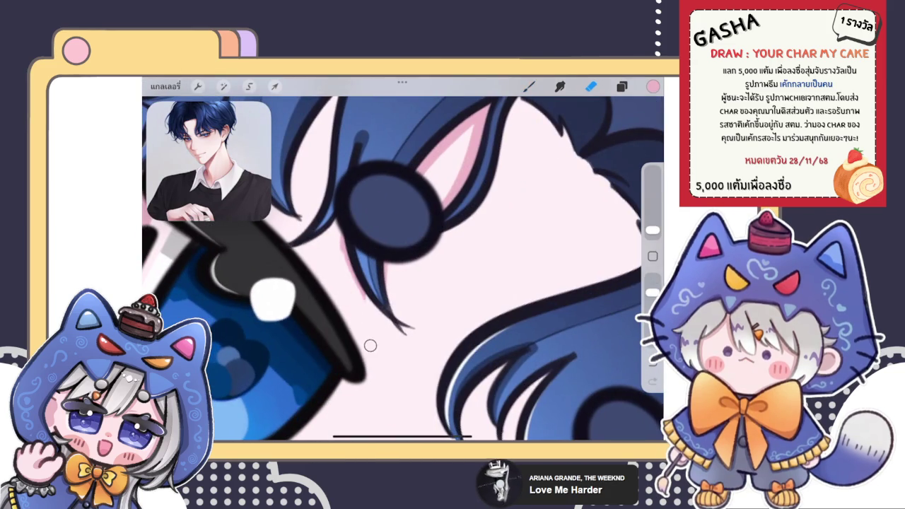
pyautogui.press('b')
pyautogui.moveTo(346, 234); pyautogui.dragTo(375, 329)
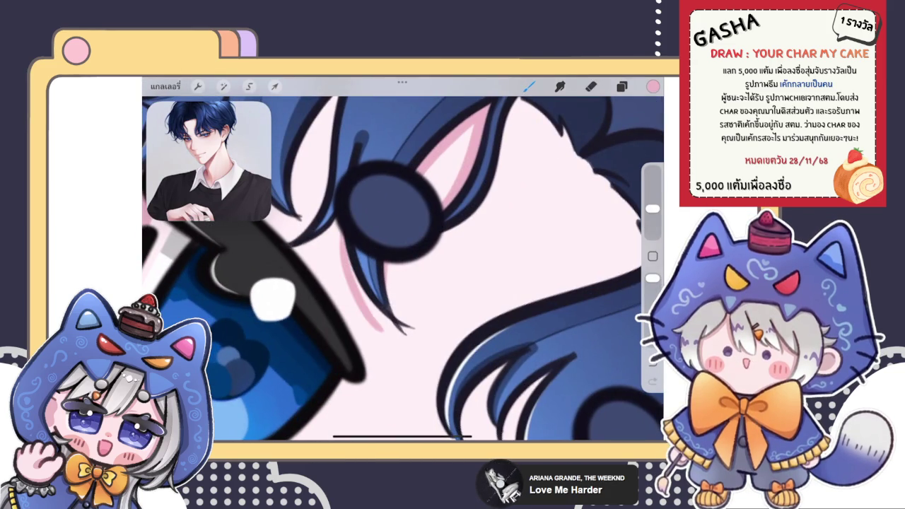
pyautogui.hotkey('ctrl', 'z')
pyautogui.scroll(-3, 403, 269)
pyautogui.scroll(3, 403, 269)
# Draw a pink highlight line above the eyelid and go over it to strengthen it.
pyautogui.moveTo(359, 274); pyautogui.dragTo(388, 237)
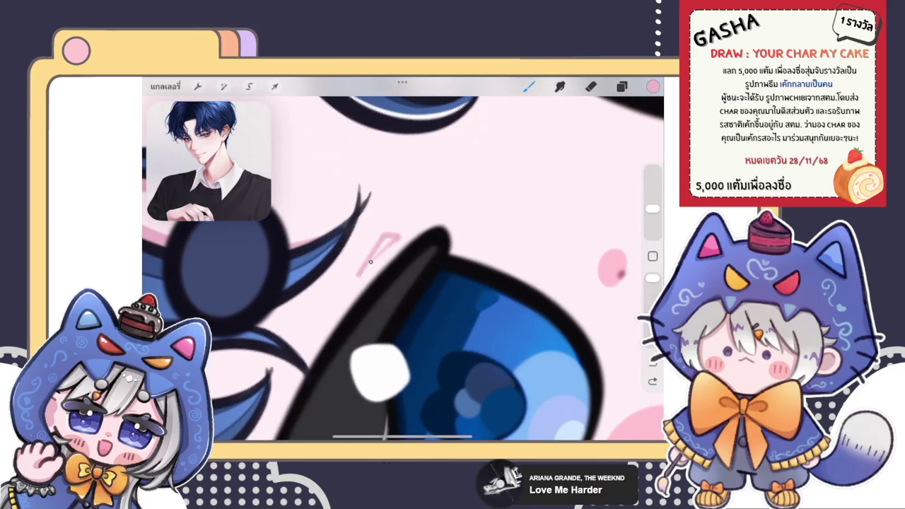
pyautogui.moveTo(363, 274); pyautogui.dragTo(395, 240)
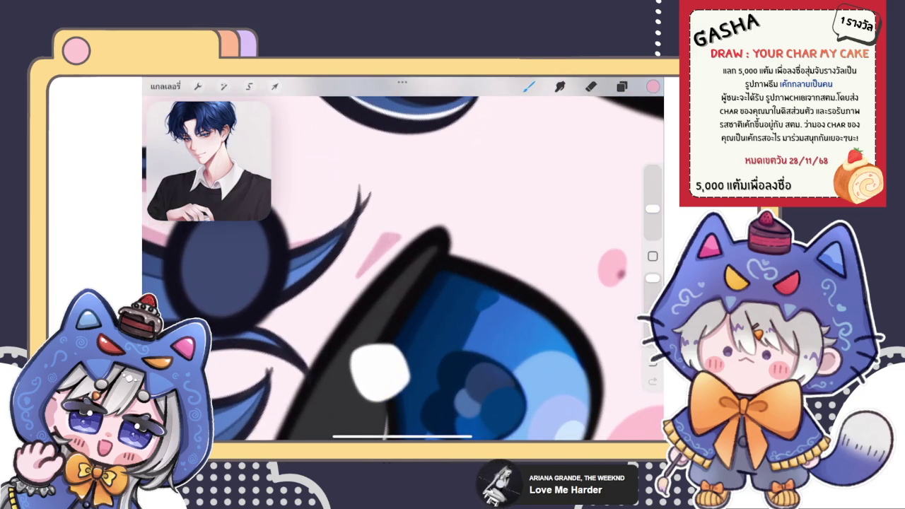
pyautogui.scroll(-2, 403, 268)
pyautogui.scroll(-2, 404, 269)
pyautogui.scroll(-2, 403, 268)
pyautogui.scroll(-1, 403, 269)
pyautogui.scroll(2, 396, 269)
pyautogui.scroll(1, 396, 268)
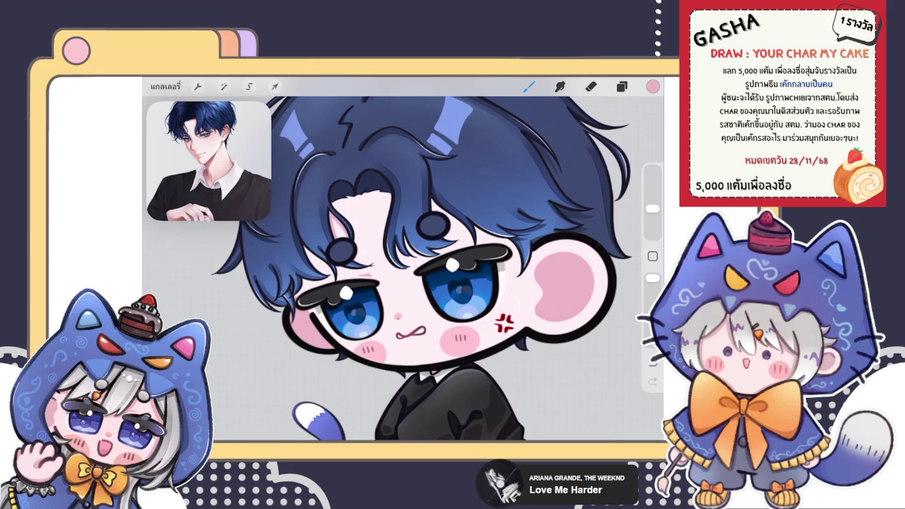
# Add two thin pink highlight strokes above the right eyelid.
pyautogui.scroll(5, 403, 262)
pyautogui.scroll(5, 403, 261)
pyautogui.scroll(3, 403, 262)
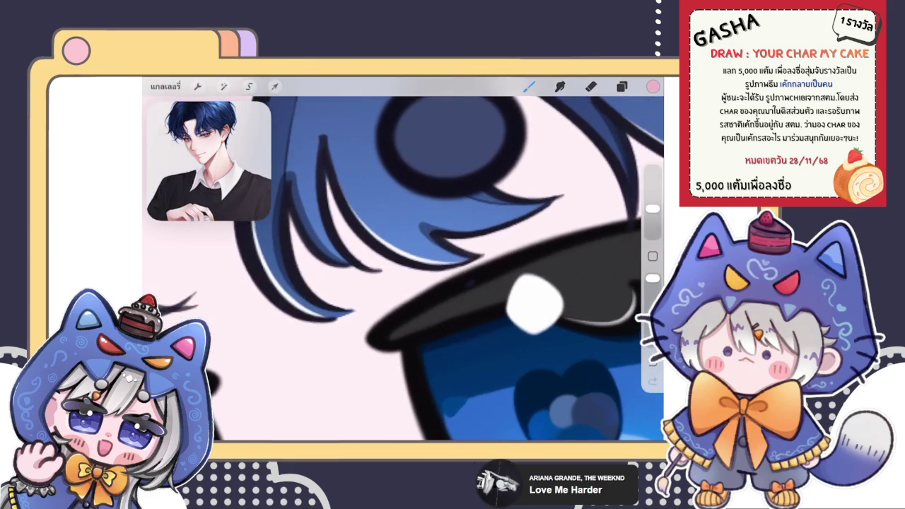
pyautogui.moveTo(373, 307); pyautogui.dragTo(427, 268)
pyautogui.moveTo(370, 310)
pyautogui.mouseDown()
pyautogui.moveTo(387, 279)
pyautogui.moveTo(389, 288)
pyautogui.mouseUp()
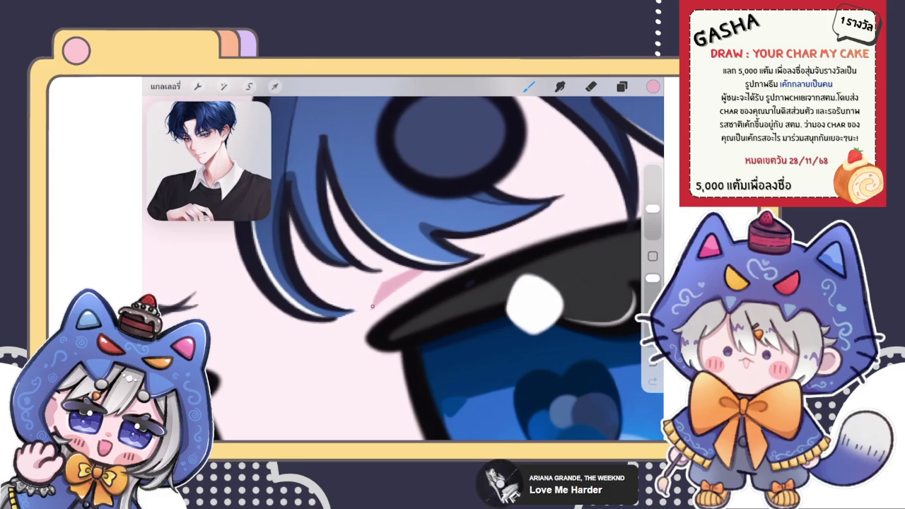
# Erase the overhanging end of the pink highlight above the right eye, then return to the brush.
pyautogui.scroll(-5, 403, 258)
pyautogui.scroll(-1, 403, 258)
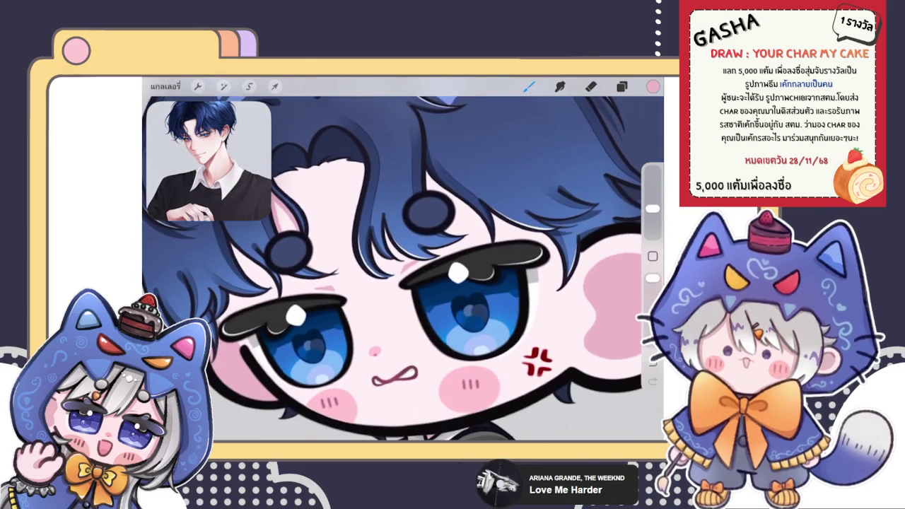
pyautogui.scroll(2, 424, 261)
pyautogui.scroll(2, 424, 262)
pyautogui.scroll(2, 424, 262)
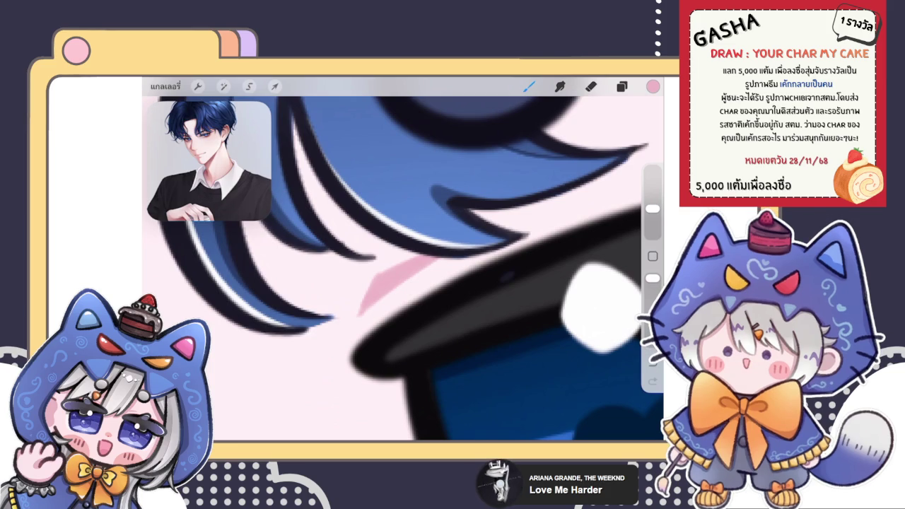
pyautogui.press('e')
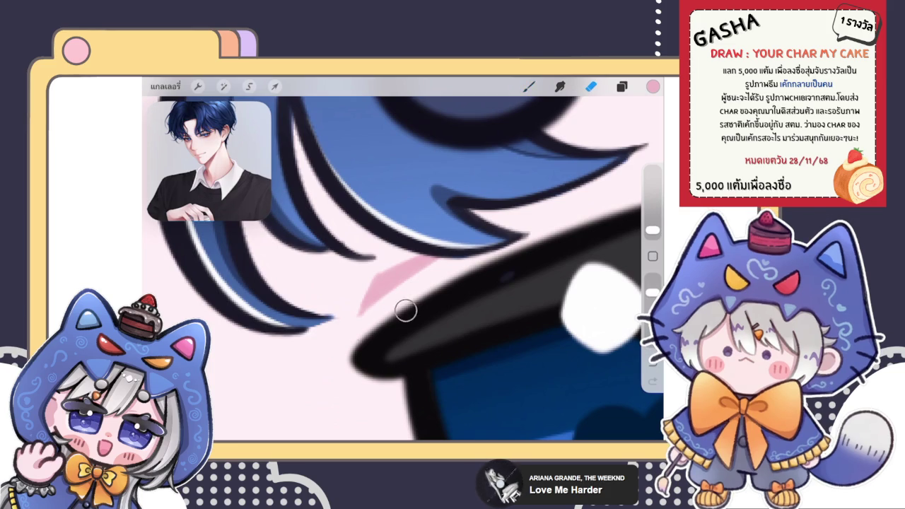
pyautogui.moveTo(373, 316); pyautogui.dragTo(424, 265)
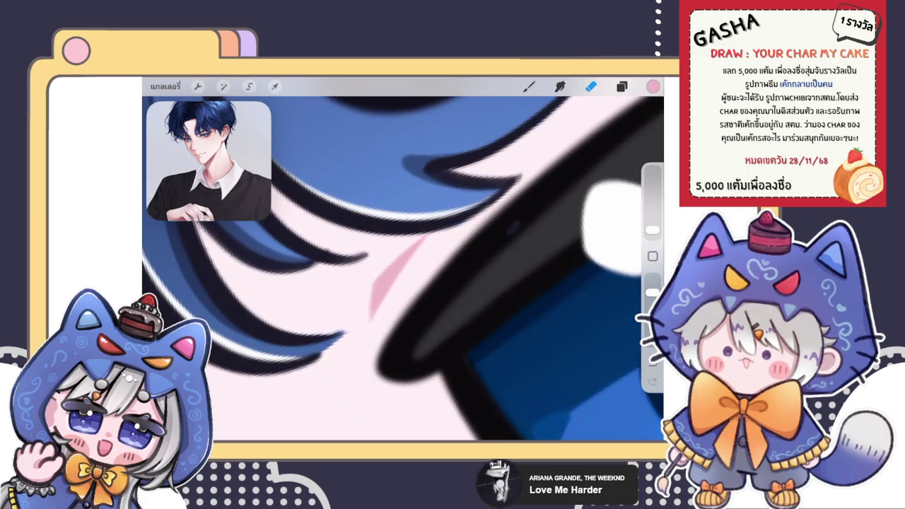
pyautogui.press('b')
pyautogui.scroll(-5, 403, 269)
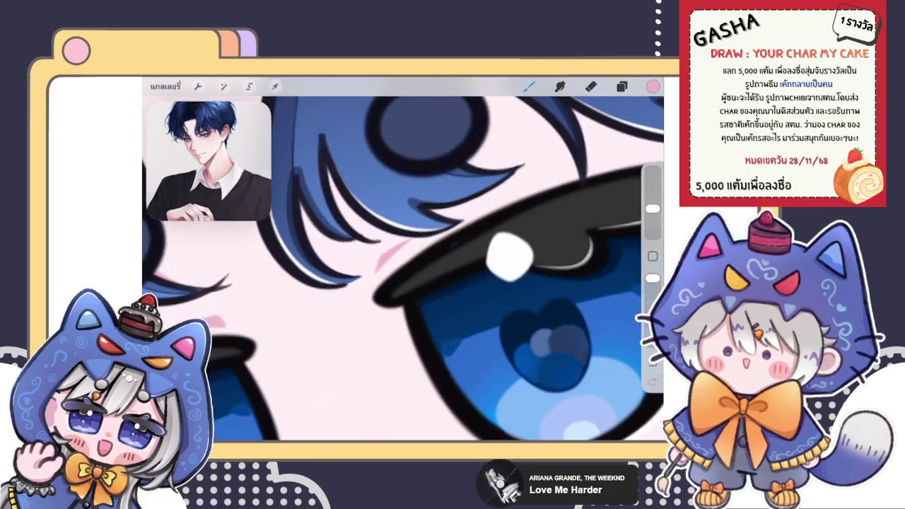
pyautogui.scroll(-5, 403, 268)
pyautogui.scroll(-3, 404, 269)
pyautogui.scroll(-1, 403, 269)
pyautogui.scroll(2, 404, 269)
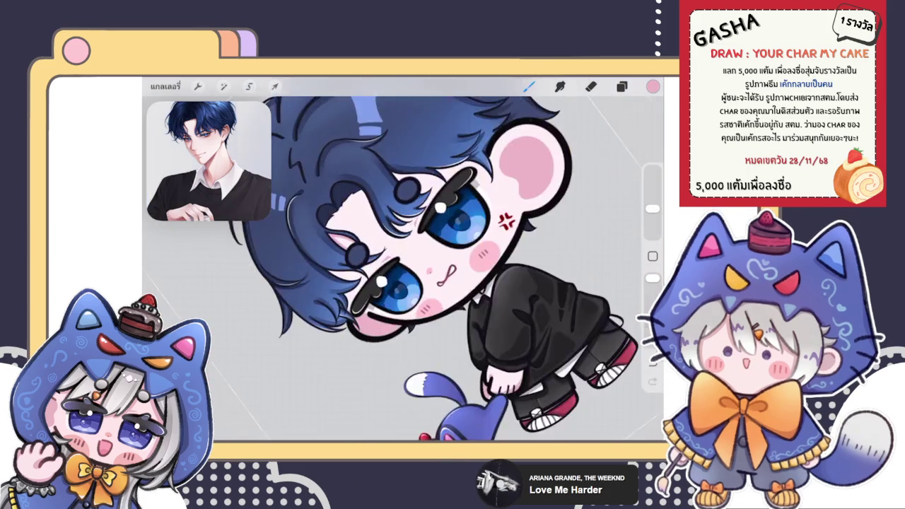
# Darken the hair edge above the forehead with a long dark stroke.
pyautogui.scroll(5, 403, 269)
pyautogui.scroll(3, 403, 268)
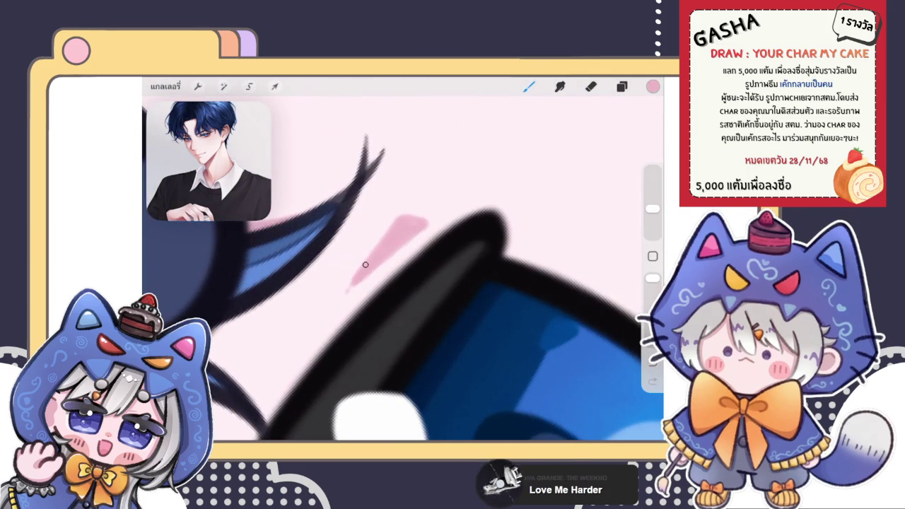
pyautogui.press('e')
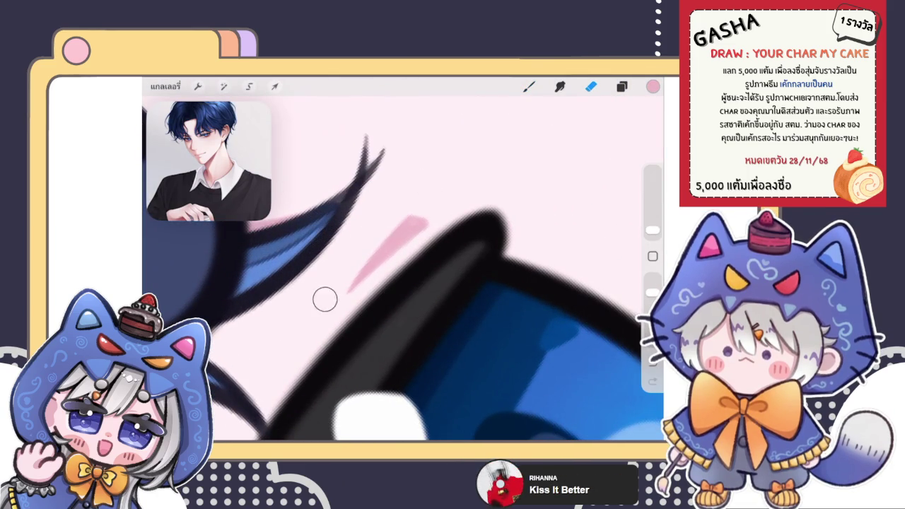
pyautogui.press('b')
pyautogui.scroll(-5, 404, 258)
pyautogui.scroll(-3, 403, 268)
pyautogui.scroll(-3, 403, 269)
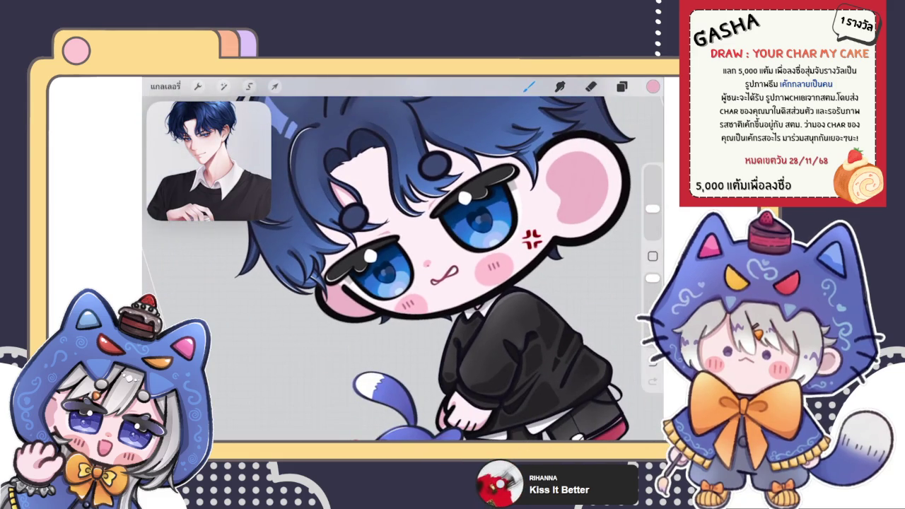
pyautogui.scroll(5, 419, 216)
pyautogui.scroll(-3, 403, 259)
pyautogui.scroll(5, 403, 258)
pyautogui.scroll(2, 404, 259)
pyautogui.scroll(2, 378, 297)
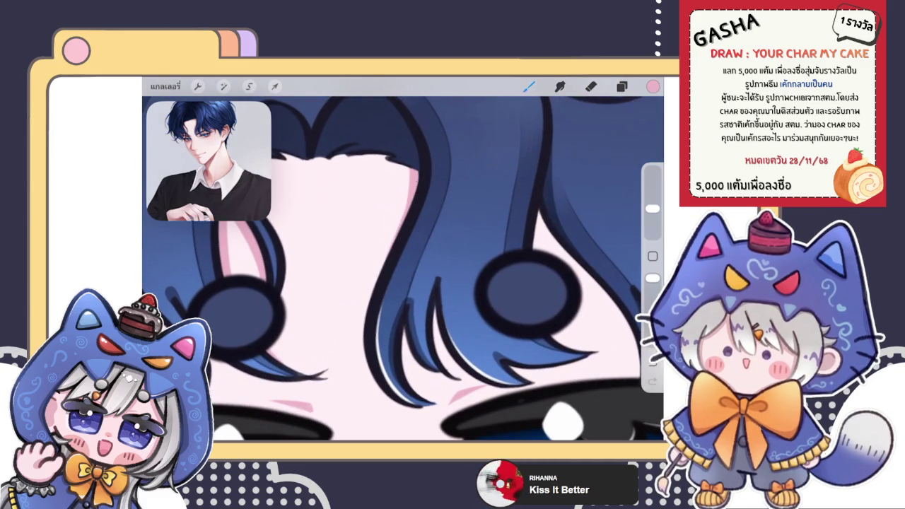
pyautogui.scroll(-3, 403, 269)
pyautogui.scroll(5, 403, 269)
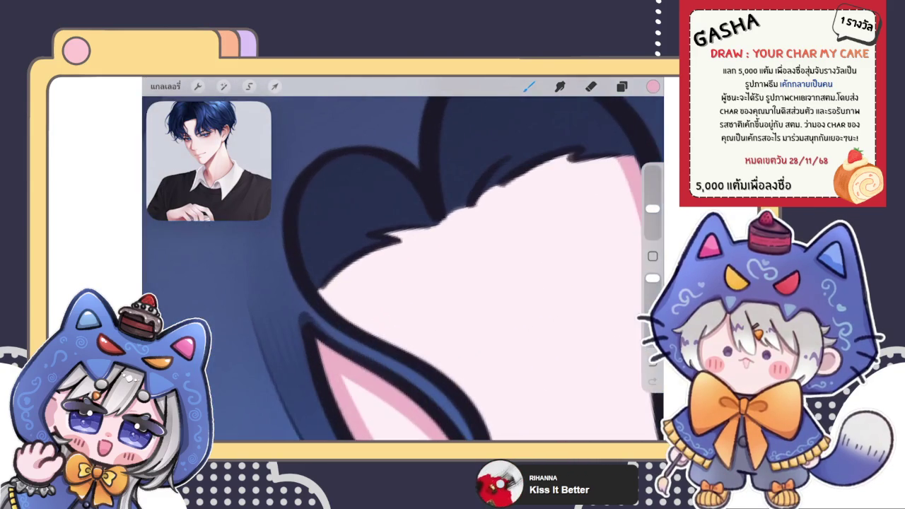
pyautogui.moveTo(400, 238)
pyautogui.mouseDown()
pyautogui.moveTo(576, 154)
pyautogui.moveTo(611, 158)
pyautogui.mouseUp()
# Pan and rotate the view around the bangs, ready to draw strand lines.
pyautogui.moveTo(438, 269); pyautogui.dragTo(382, 325)
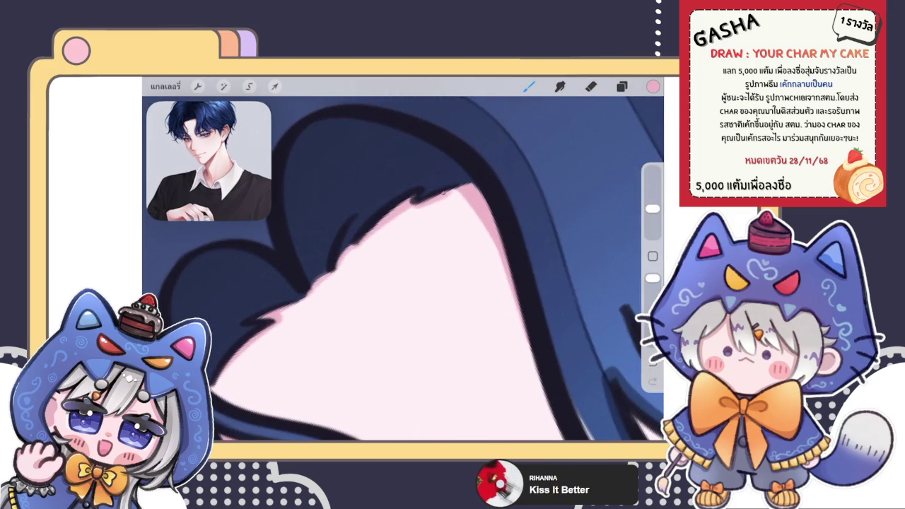
pyautogui.scroll(-3, 403, 268)
pyautogui.scroll(-3, 403, 269)
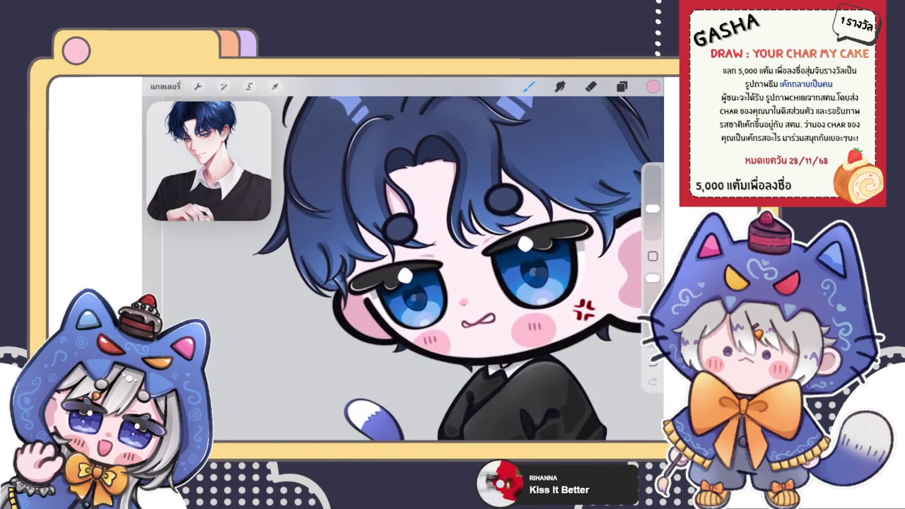
pyautogui.scroll(5, 403, 269)
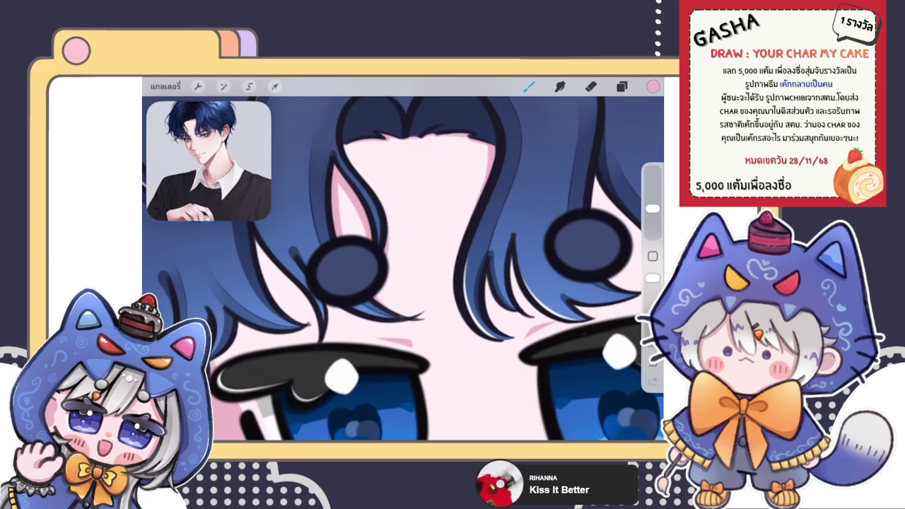
pyautogui.scroll(-3, 404, 269)
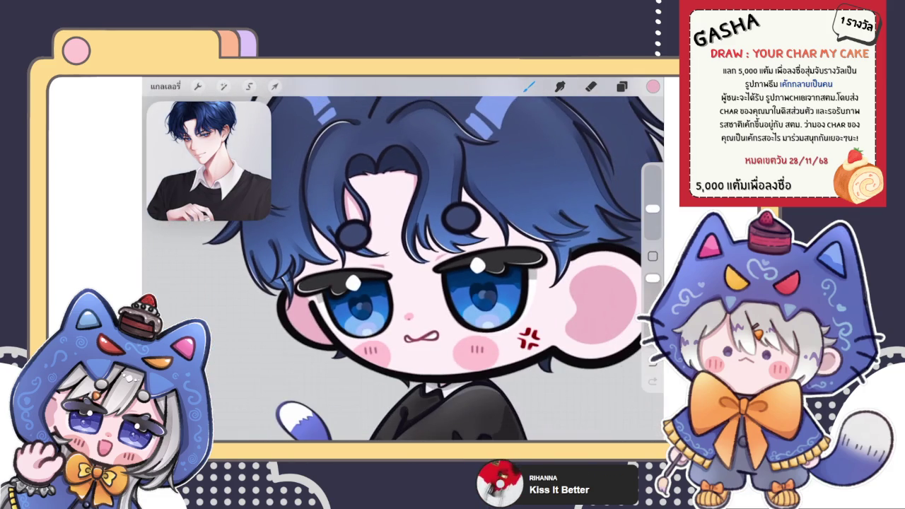
pyautogui.scroll(-3, 403, 269)
pyautogui.scroll(3, 403, 269)
pyautogui.scroll(2, 403, 269)
pyautogui.press('e')
pyautogui.scroll(3, 403, 269)
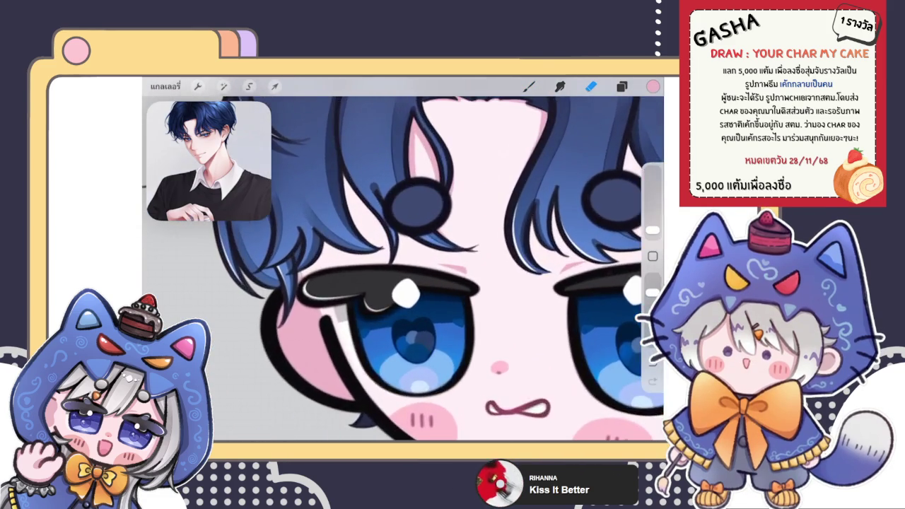
pyautogui.scroll(3, 403, 269)
pyautogui.press('b')
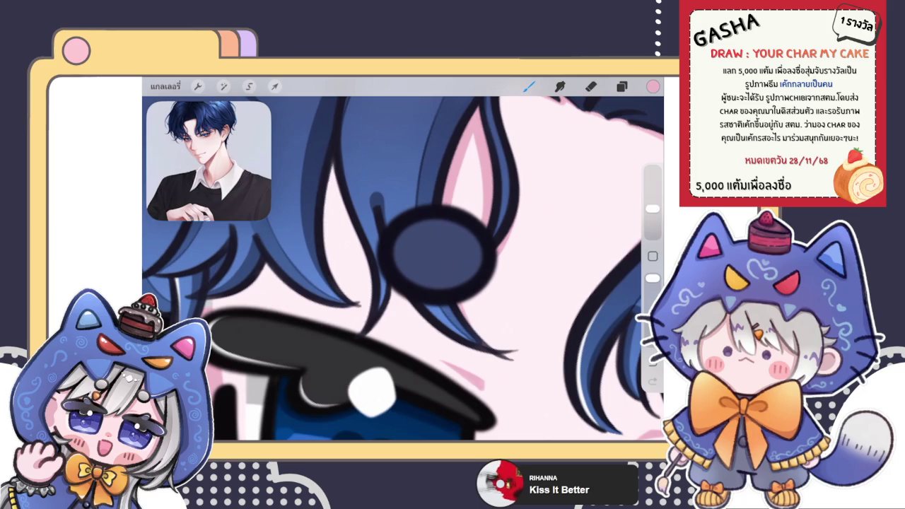
# Draw a dark strand line down the bangs, undoing and redrawing it twice.
pyautogui.moveTo(331, 174); pyautogui.dragTo(344, 312)
pyautogui.scroll(2, 404, 269)
pyautogui.hotkey('ctrl', 'z')
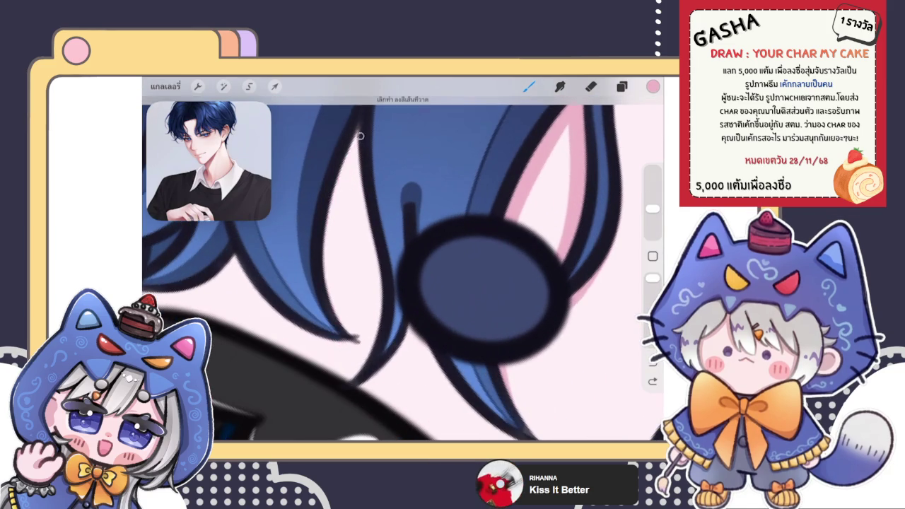
pyautogui.moveTo(362, 133); pyautogui.dragTo(347, 314)
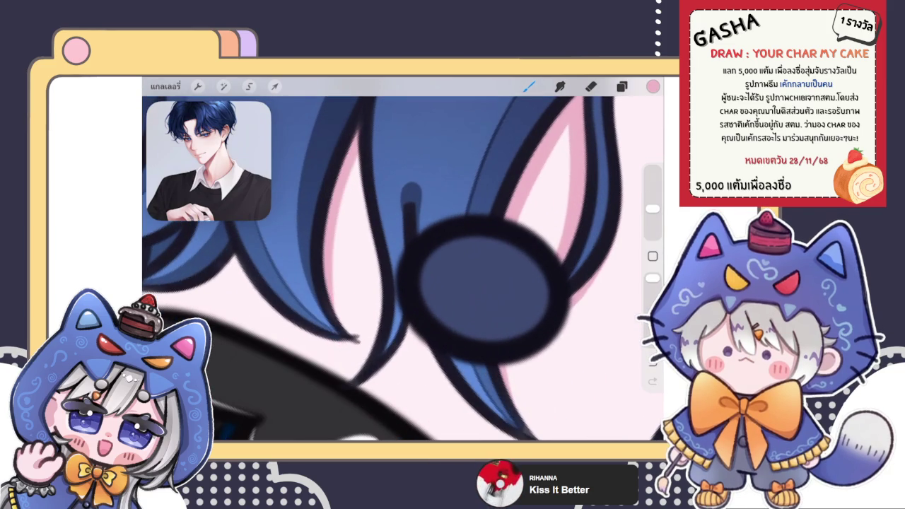
pyautogui.scroll(3, 403, 269)
pyautogui.scroll(-3, 403, 269)
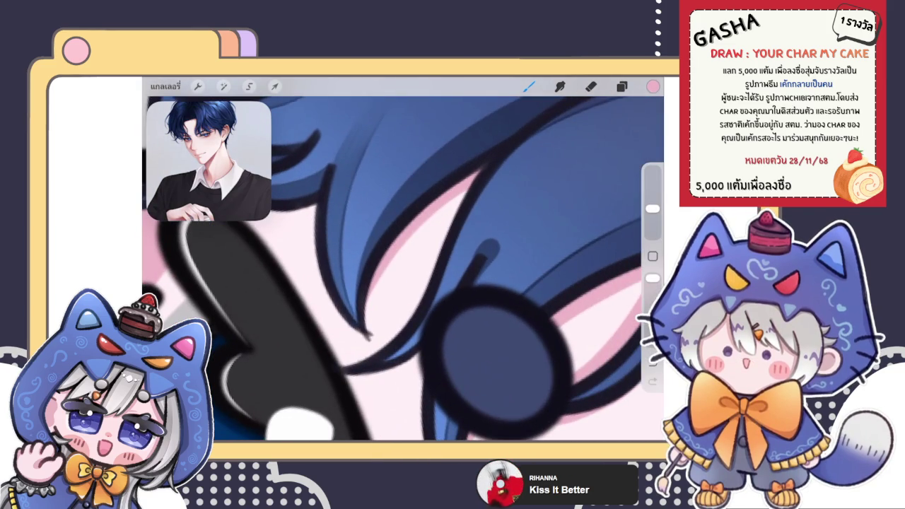
pyautogui.hotkey('ctrl', 'z')
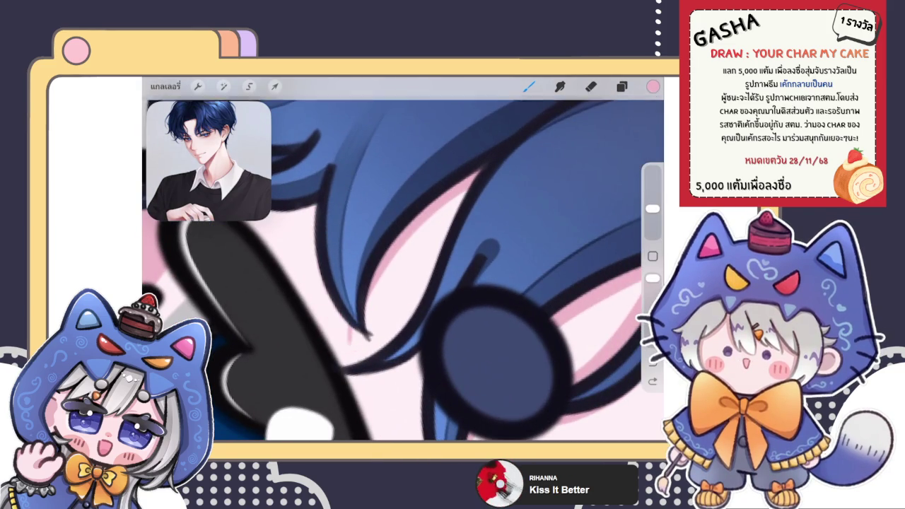
pyautogui.moveTo(311, 205); pyautogui.dragTo(349, 339)
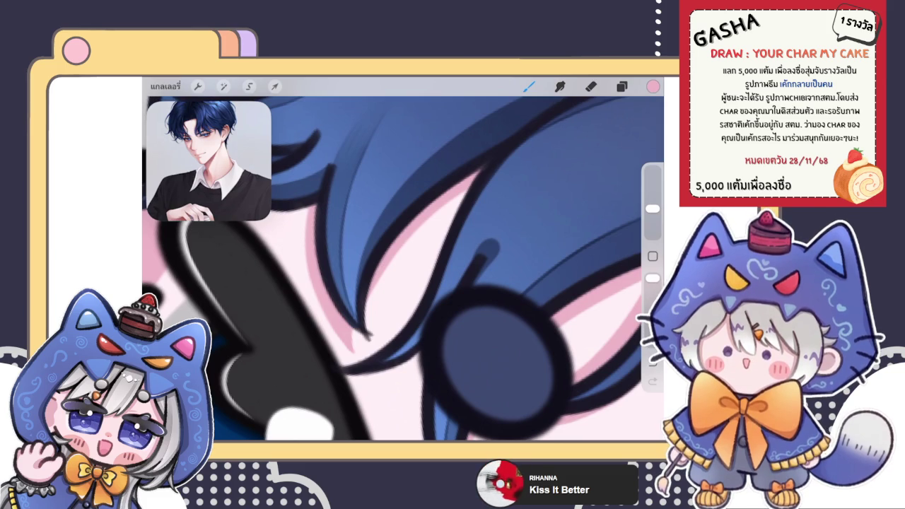
pyautogui.scroll(-3, 404, 269)
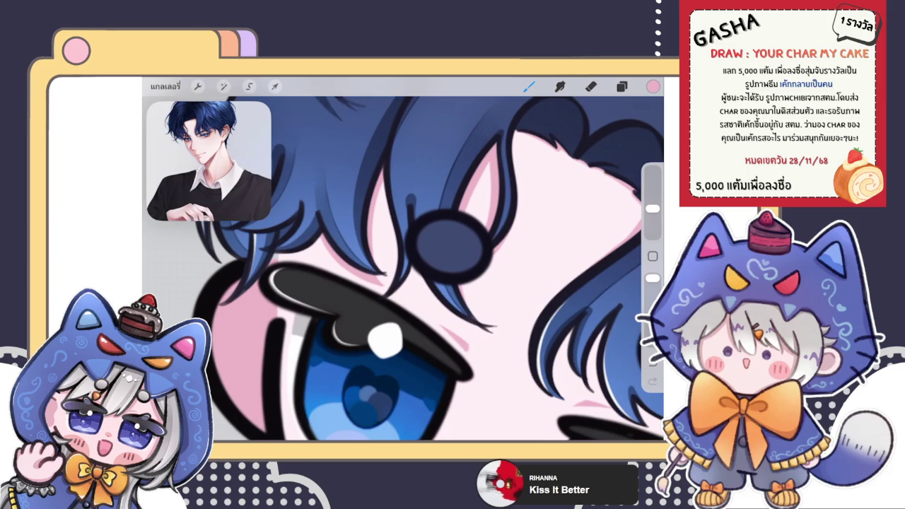
# Add a dark strand between hair strands and a faint dark mark beside the clip.
pyautogui.moveTo(404, 186); pyautogui.dragTo(401, 253)
pyautogui.scroll(3, 359, 240)
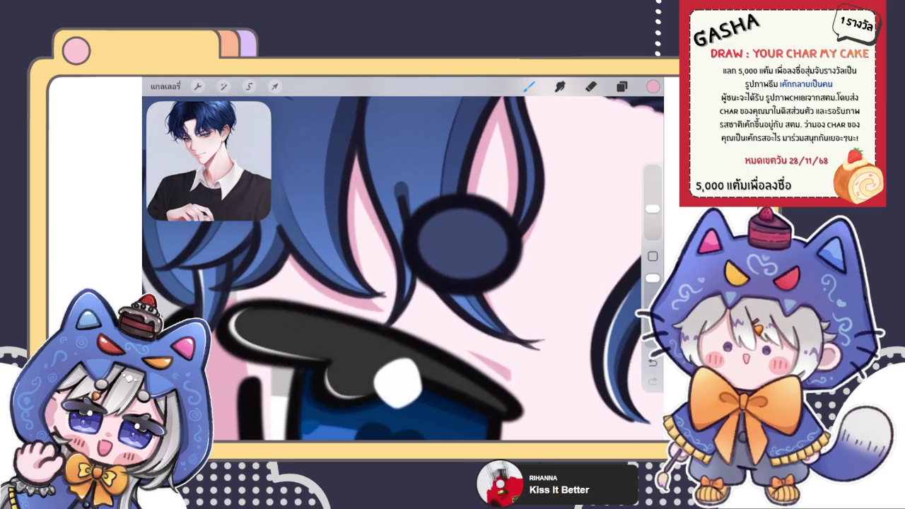
pyautogui.moveTo(387, 237); pyautogui.dragTo(393, 275)
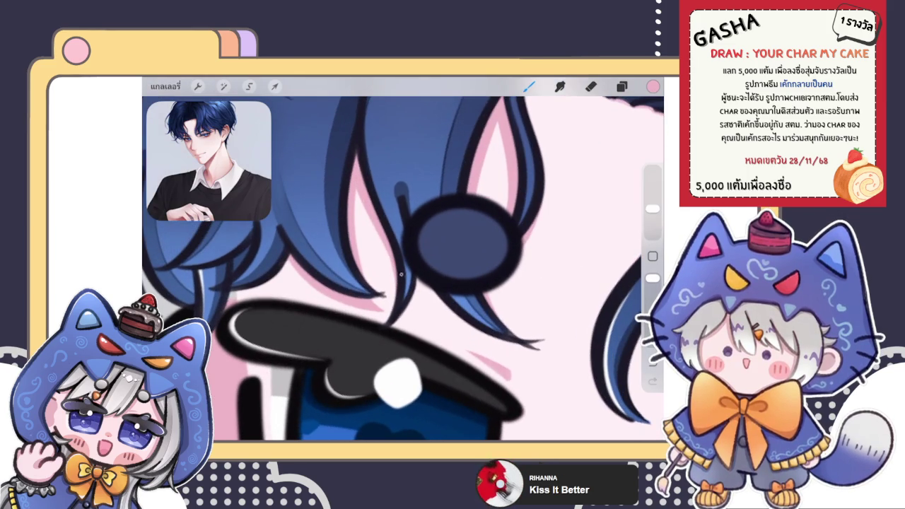
pyautogui.scroll(3, 449, 328)
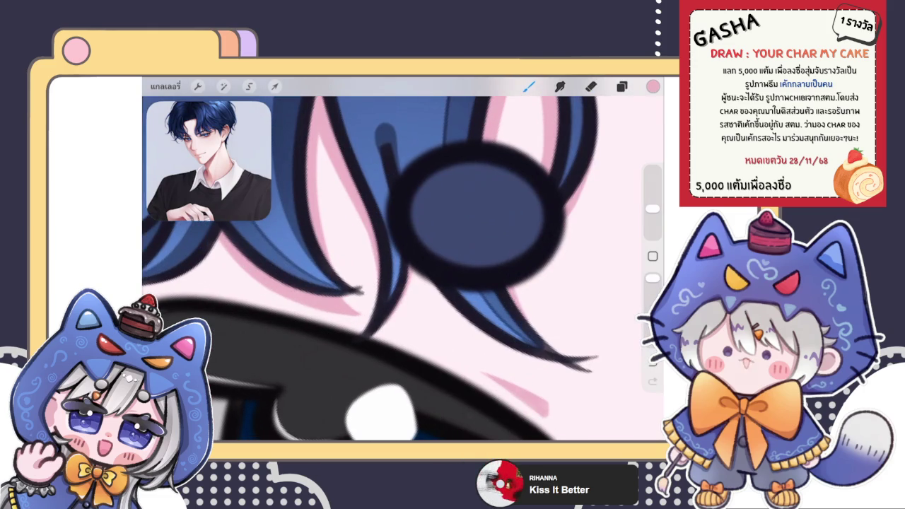
pyautogui.scroll(-2, 403, 268)
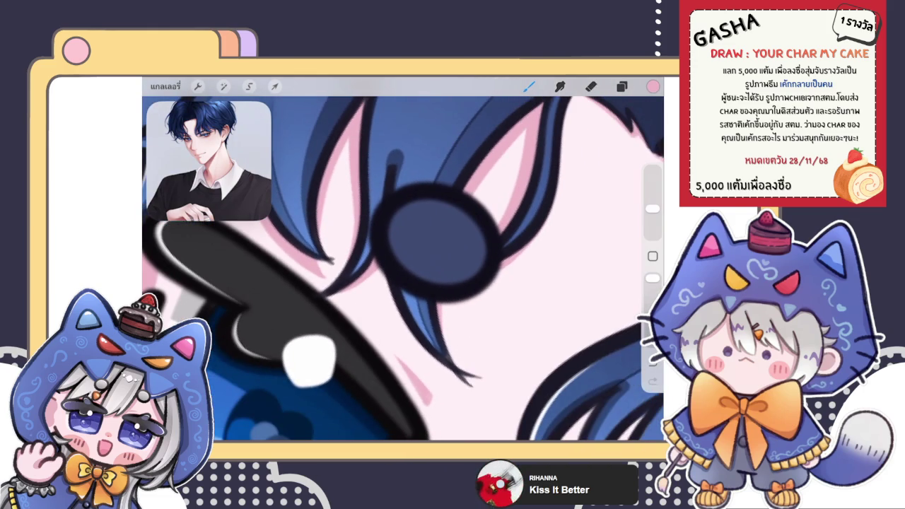
pyautogui.scroll(-2, 403, 269)
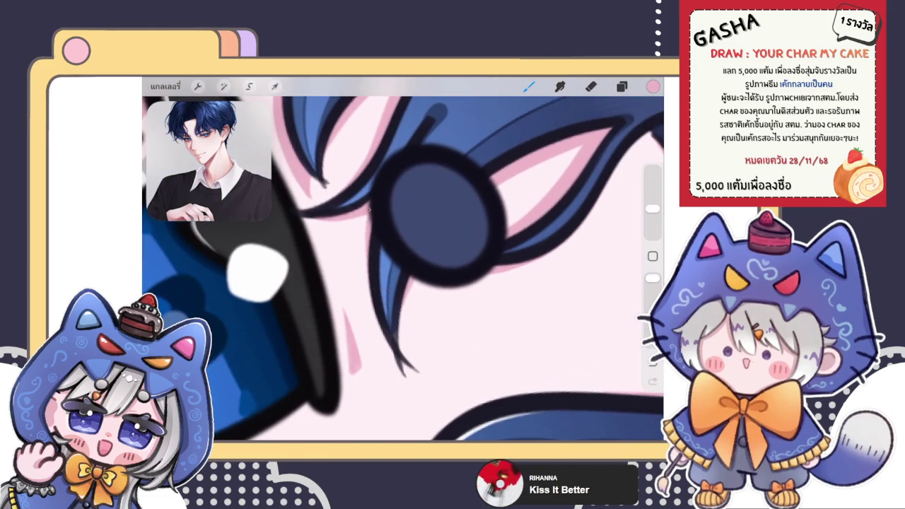
# Redraw the lash-like strand beside the eye darker.
pyautogui.moveTo(368, 217); pyautogui.dragTo(396, 365)
pyautogui.hotkey('ctrl', 'z')
pyautogui.moveTo(368, 216)
pyautogui.mouseDown()
pyautogui.moveTo(387, 364)
pyautogui.moveTo(373, 304)
pyautogui.mouseUp()
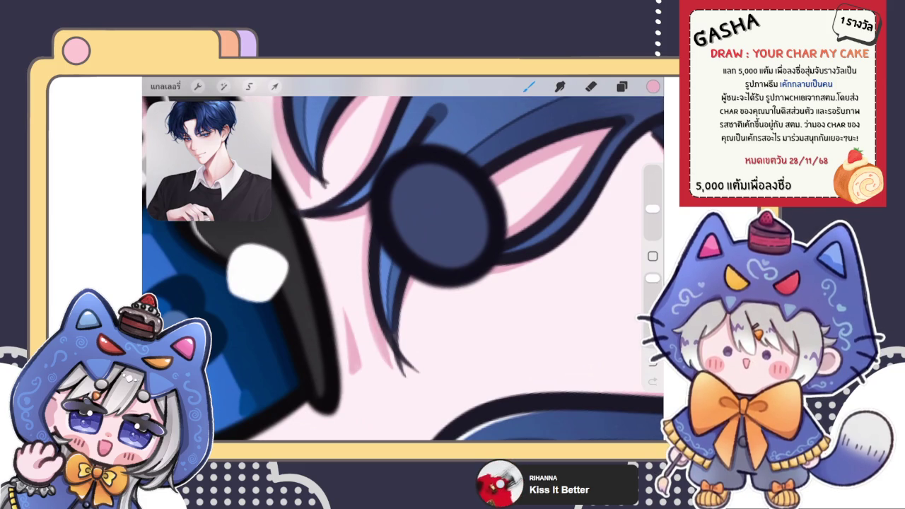
pyautogui.scroll(-3, 389, 365)
pyautogui.scroll(-5, 403, 259)
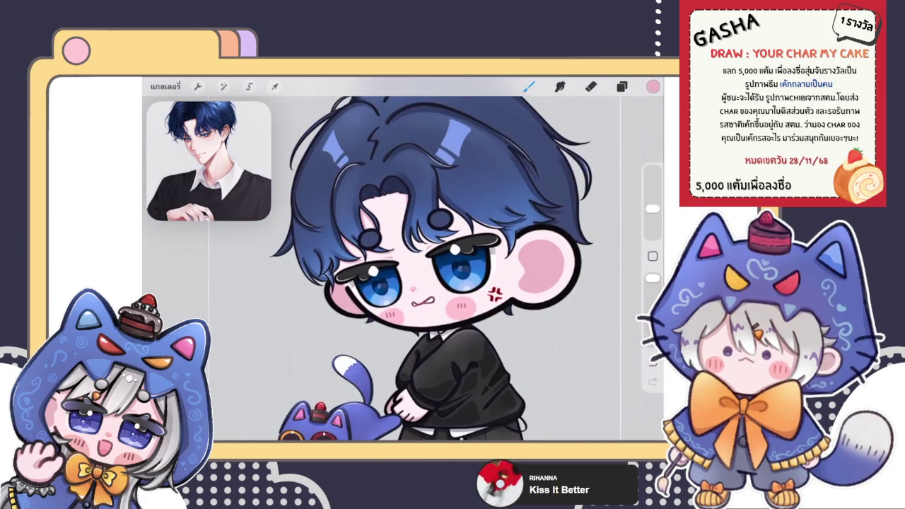
# Paint a pink line along the hair's left edge, discarding a stray second stroke.
pyautogui.scroll(5, 403, 259)
pyautogui.scroll(3, 393, 237)
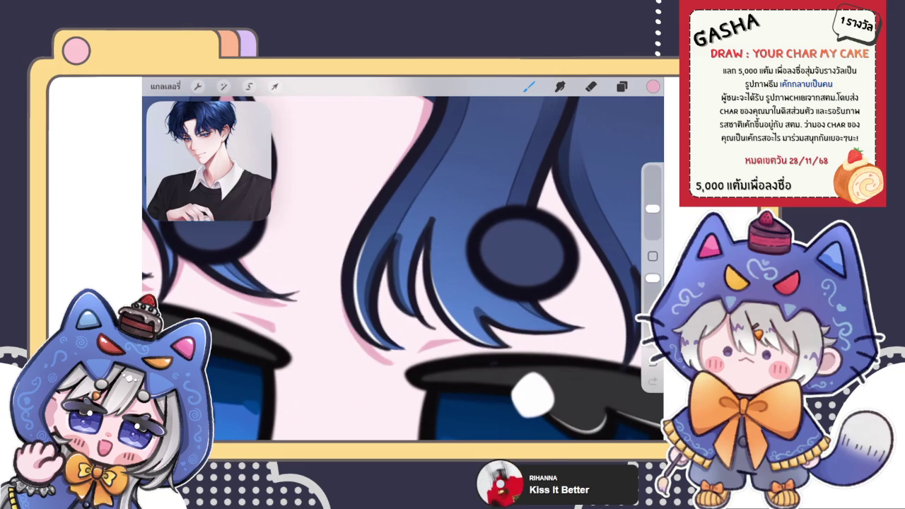
pyautogui.scroll(2, 403, 268)
pyautogui.moveTo(338, 262); pyautogui.dragTo(398, 364)
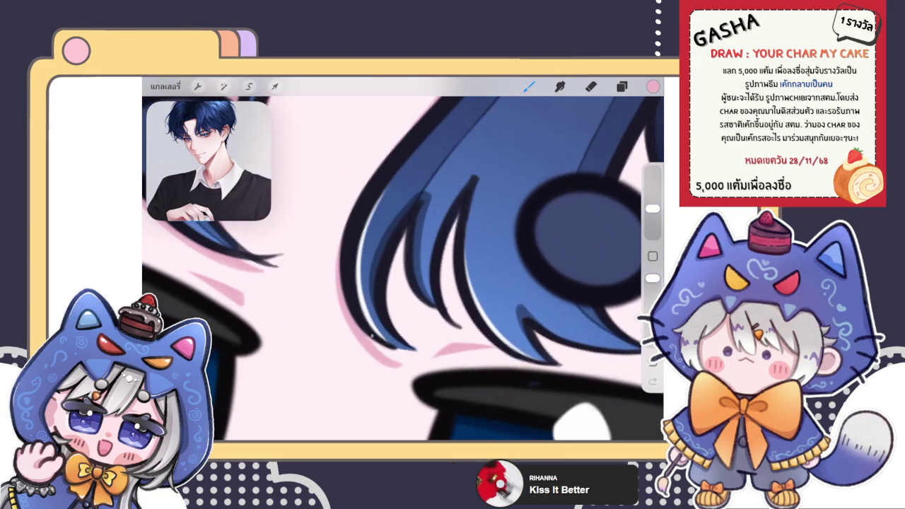
pyautogui.press('e')
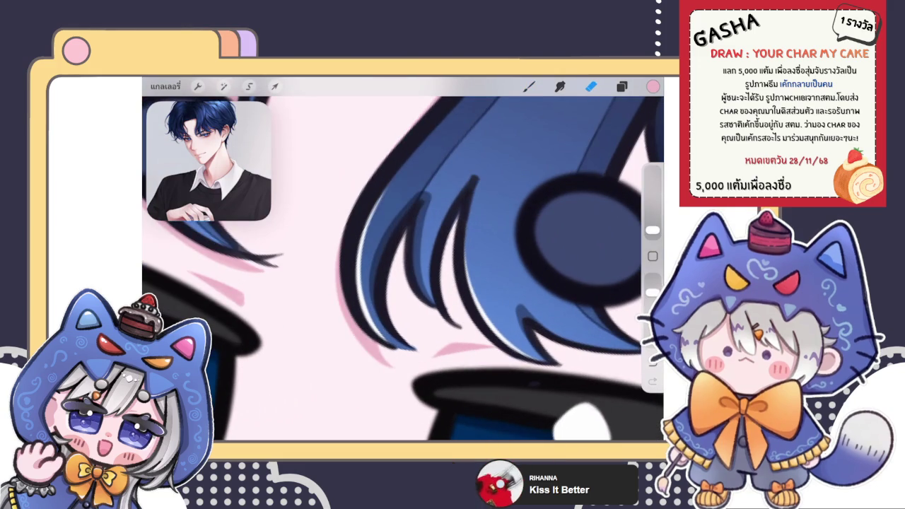
pyautogui.press('b')
pyautogui.moveTo(448, 256); pyautogui.dragTo(416, 321)
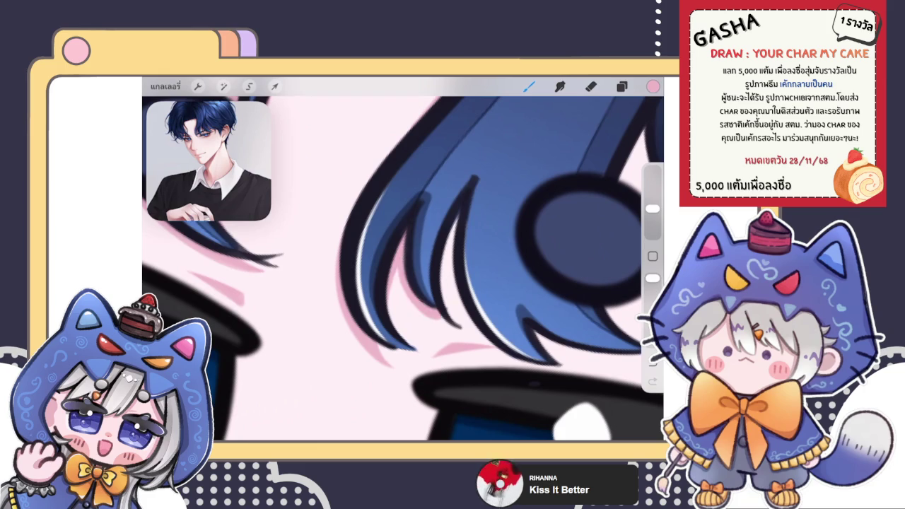
pyautogui.hotkey('ctrl', 'z')
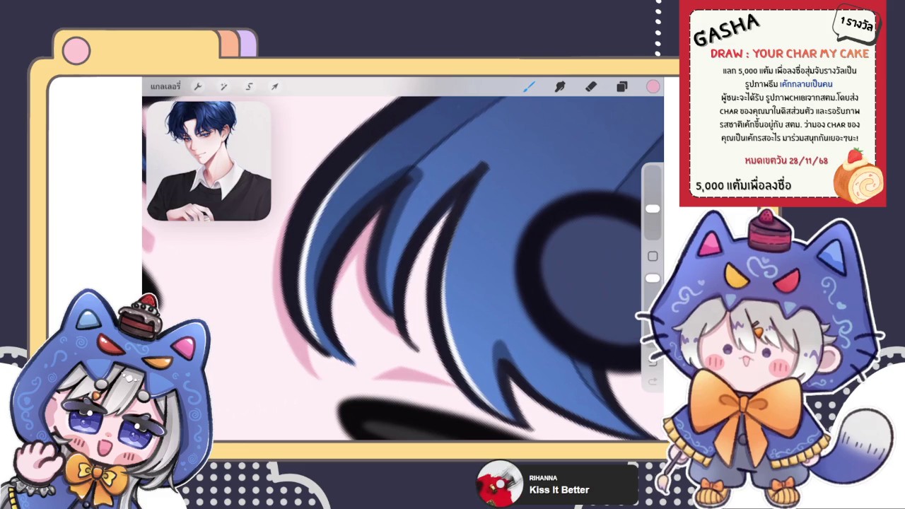
# Trace a light-blue line along the hair strand's left edge.
pyautogui.click(591, 85)
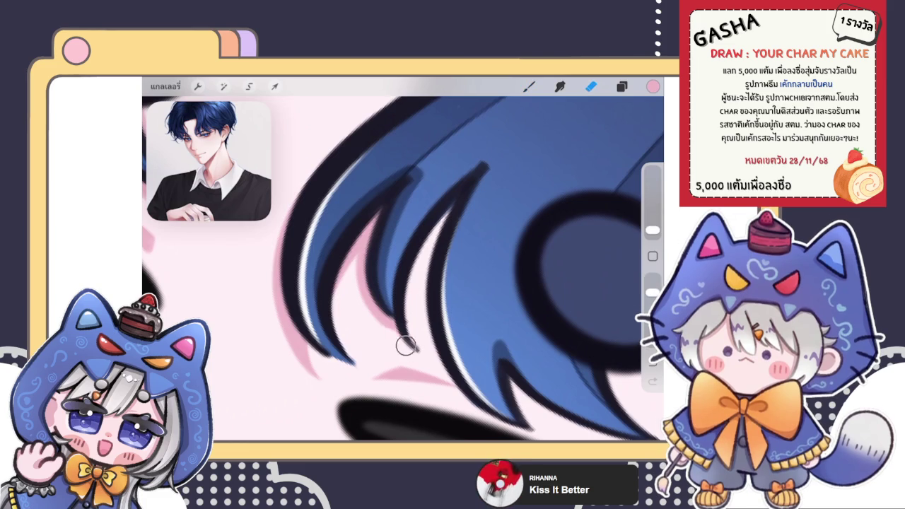
pyautogui.click(529, 86)
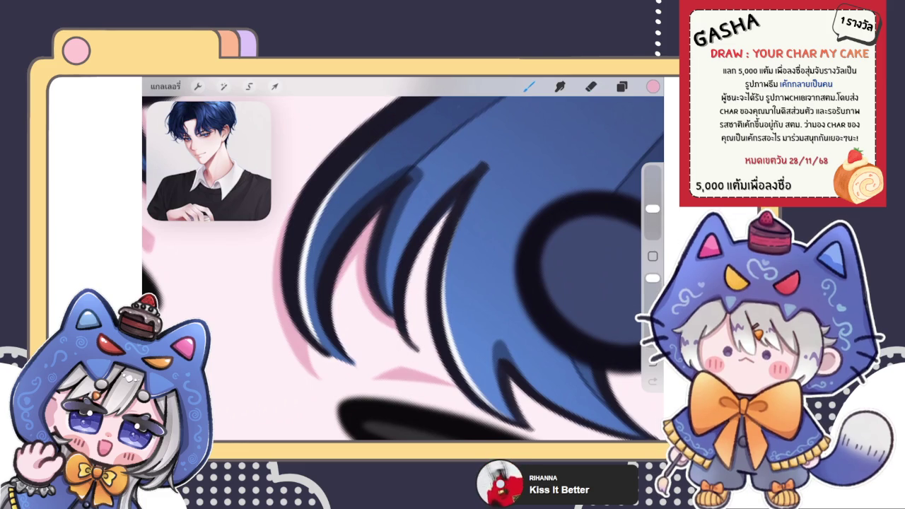
pyautogui.scroll(-3, 403, 269)
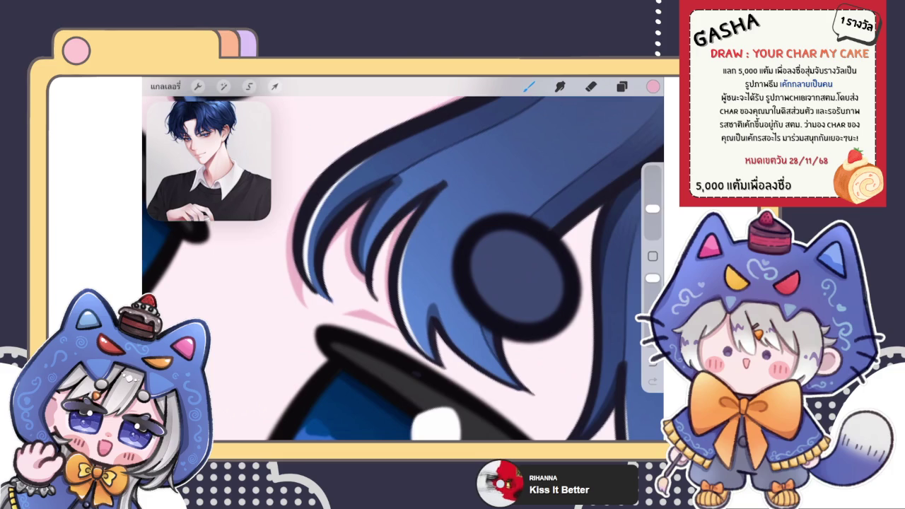
pyautogui.moveTo(389, 231)
pyautogui.mouseDown()
pyautogui.moveTo(422, 348)
pyautogui.moveTo(437, 365)
pyautogui.mouseUp()
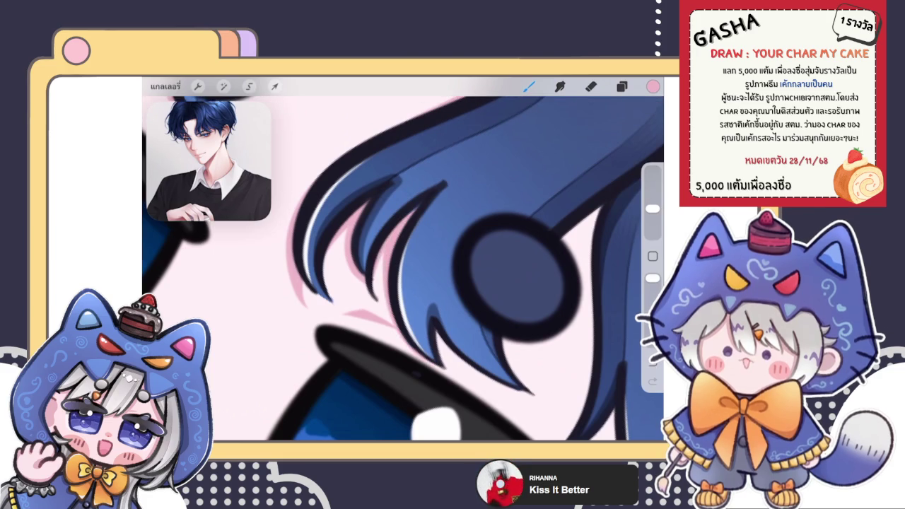
pyautogui.moveTo(516, 273)
pyautogui.mouseDown()
pyautogui.moveTo(487, 244)
pyautogui.moveTo(530, 262)
pyautogui.moveTo(495, 227)
pyautogui.mouseUp()
# Add thin pink edge lines on the hair and erase the part near the spike tip.
pyautogui.moveTo(351, 219); pyautogui.dragTo(361, 350)
pyautogui.moveTo(354, 279); pyautogui.dragTo(367, 361)
pyautogui.moveTo(368, 324); pyautogui.dragTo(365, 362)
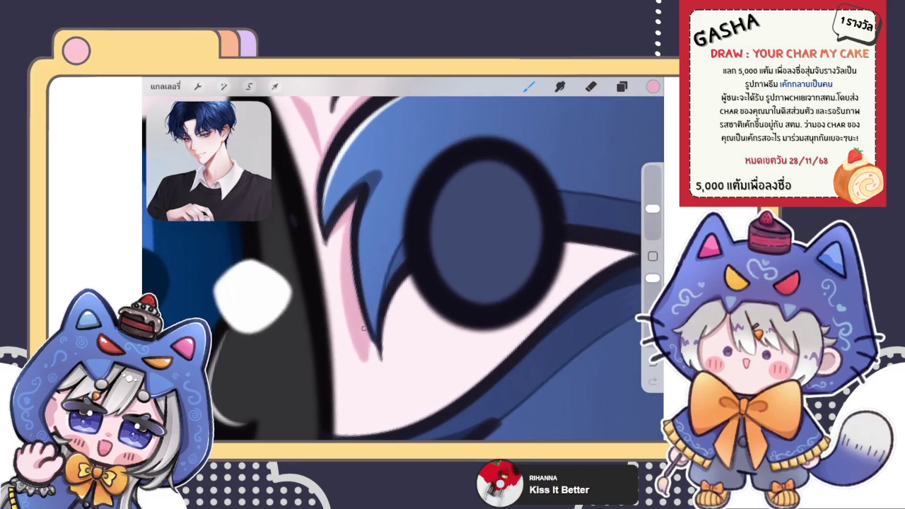
pyautogui.press('e')
pyautogui.moveTo(387, 310); pyautogui.dragTo(370, 382)
pyautogui.scroll(-2, 404, 262)
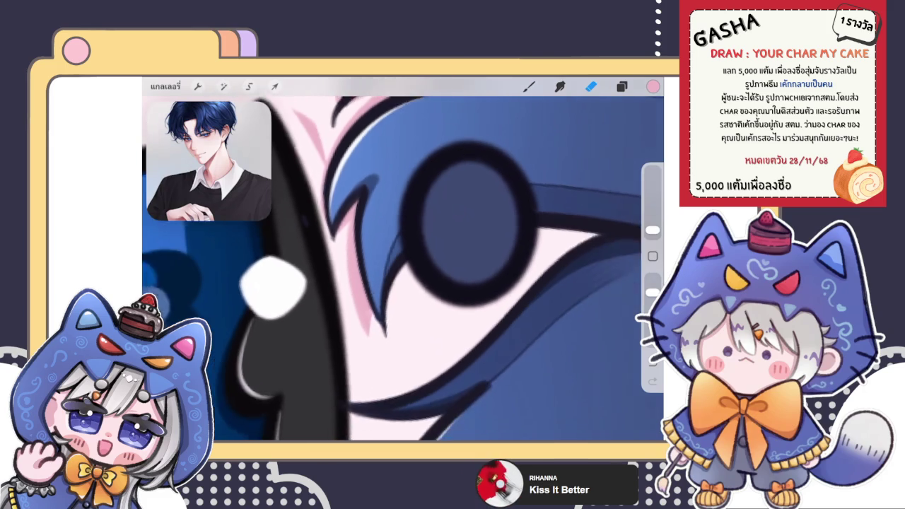
pyautogui.scroll(-2, 403, 262)
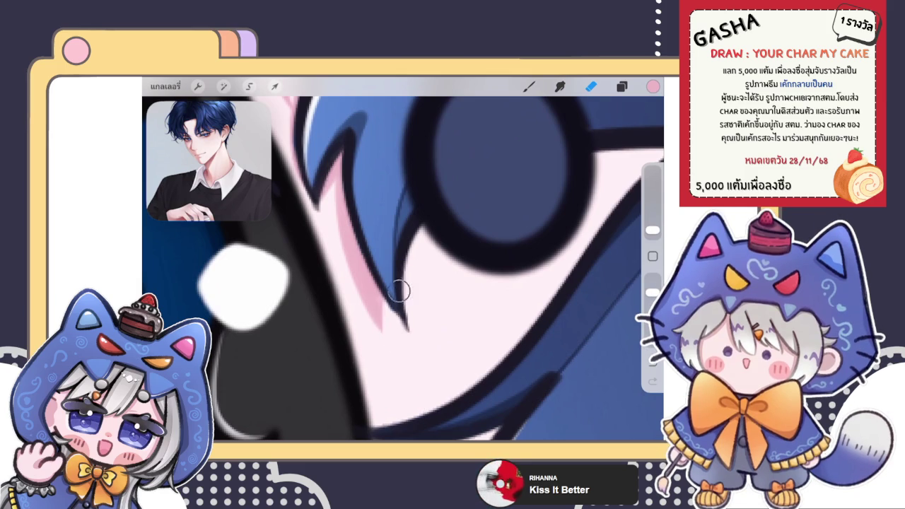
# Add a small dark accent stroke to the hair strand.
pyautogui.press('b')
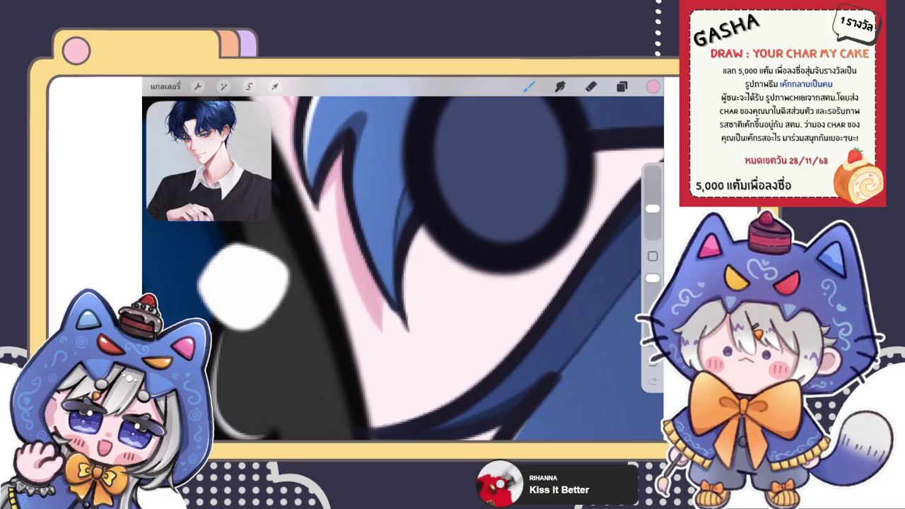
pyautogui.moveTo(384, 307)
pyautogui.mouseDown()
pyautogui.moveTo(386, 343)
pyautogui.moveTo(386, 324)
pyautogui.mouseUp()
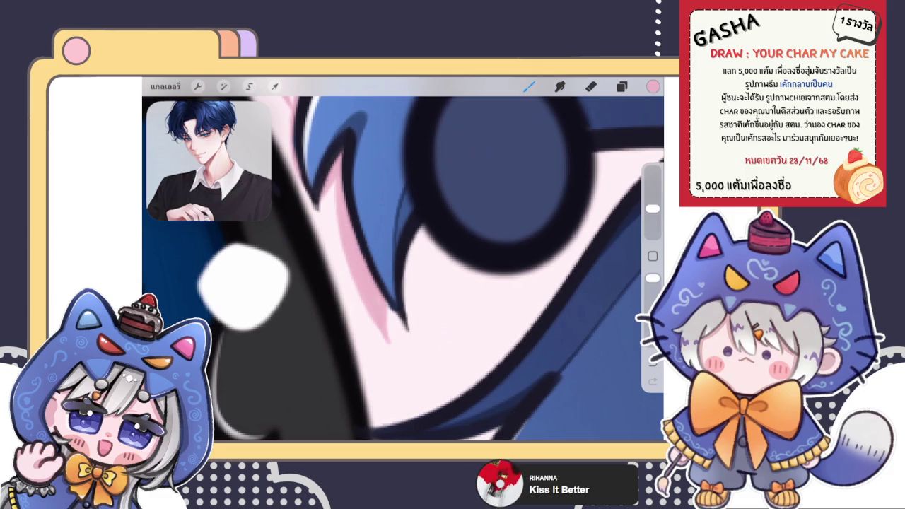
pyautogui.press('e')
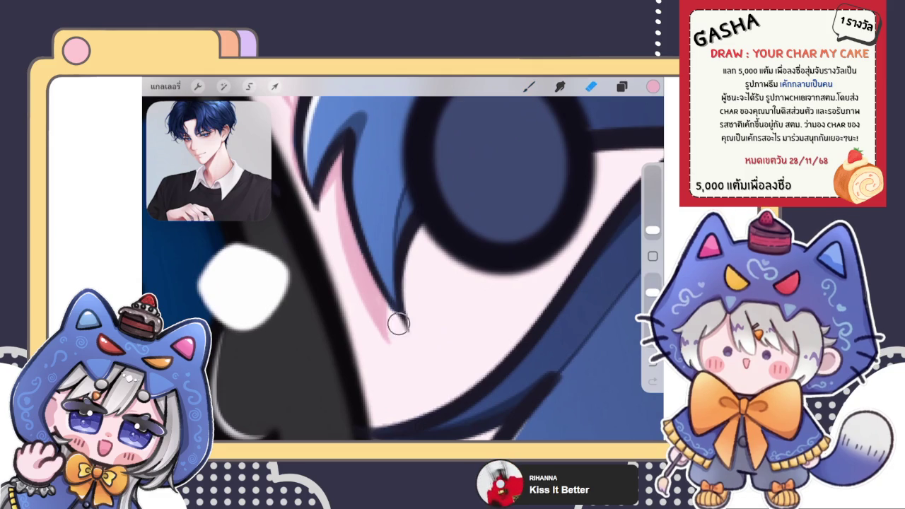
pyautogui.press('b')
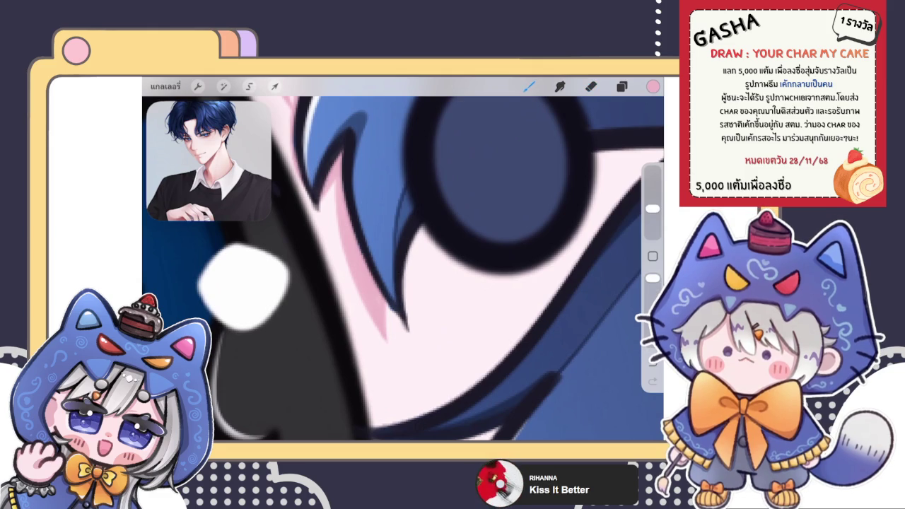
pyautogui.scroll(-5, 404, 269)
pyautogui.scroll(5, 403, 269)
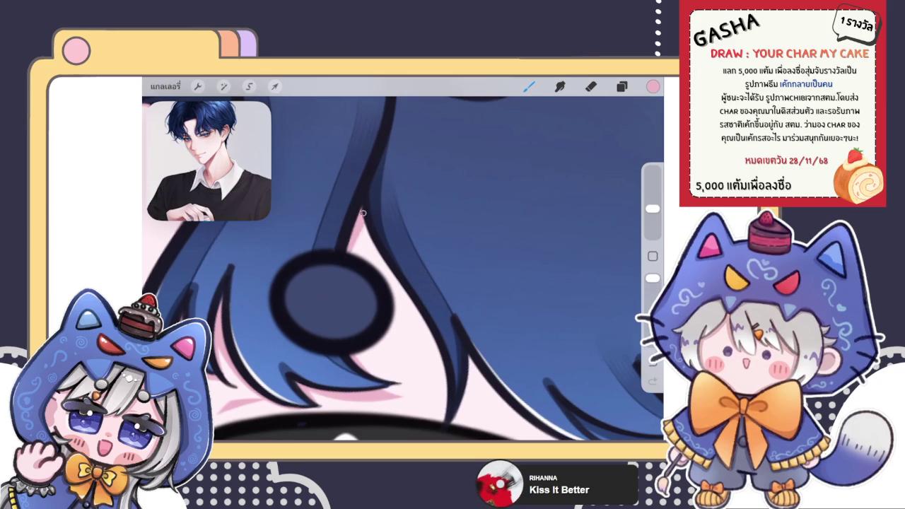
# Zoom to the hair beside the eye and draw a thin dark line along its edge.
pyautogui.scroll(-3, 403, 269)
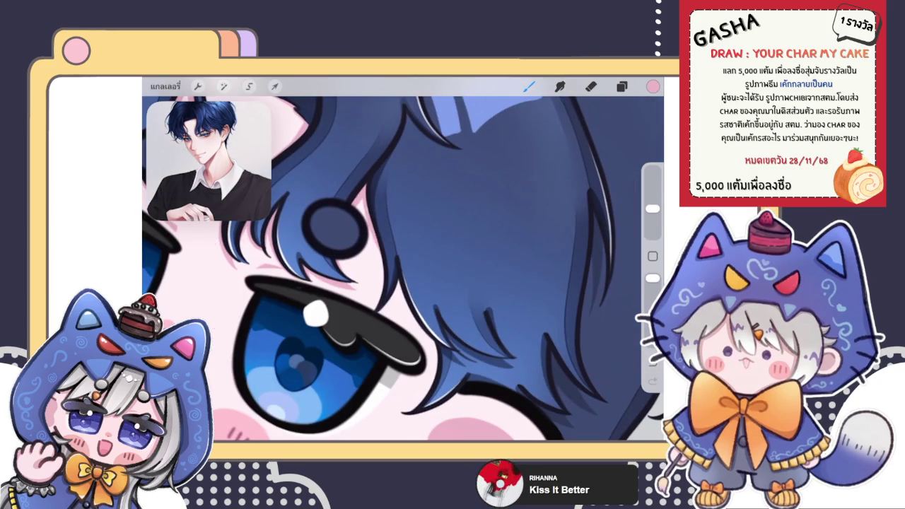
pyautogui.scroll(3, 403, 269)
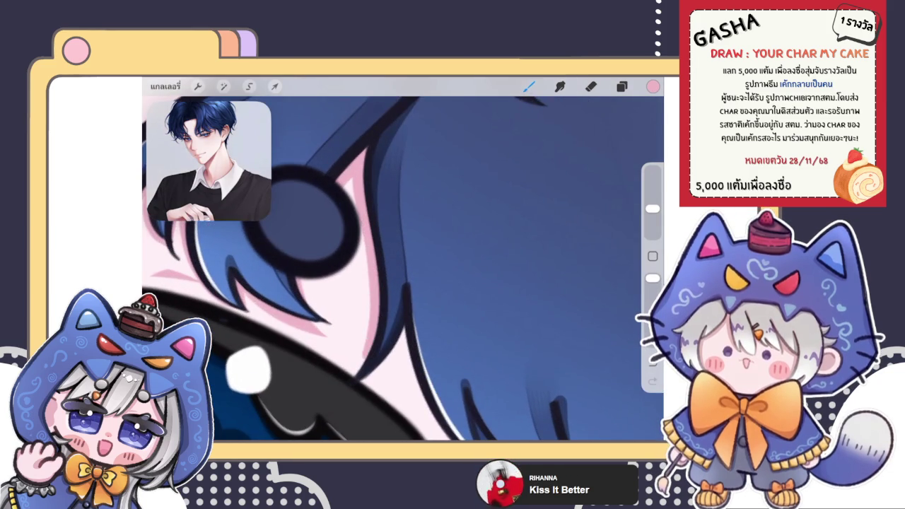
pyautogui.scroll(-3, 403, 269)
pyautogui.scroll(3, 403, 269)
pyautogui.scroll(1, 403, 268)
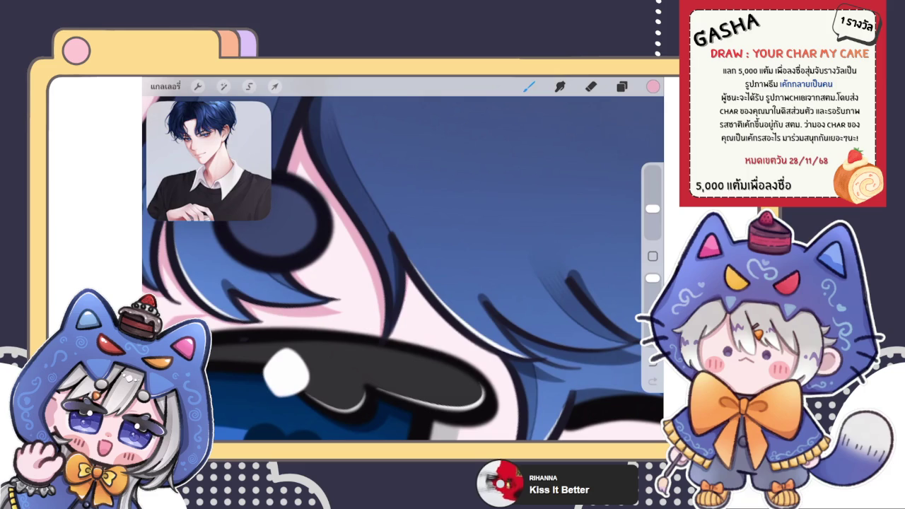
pyautogui.scroll(-2, 404, 269)
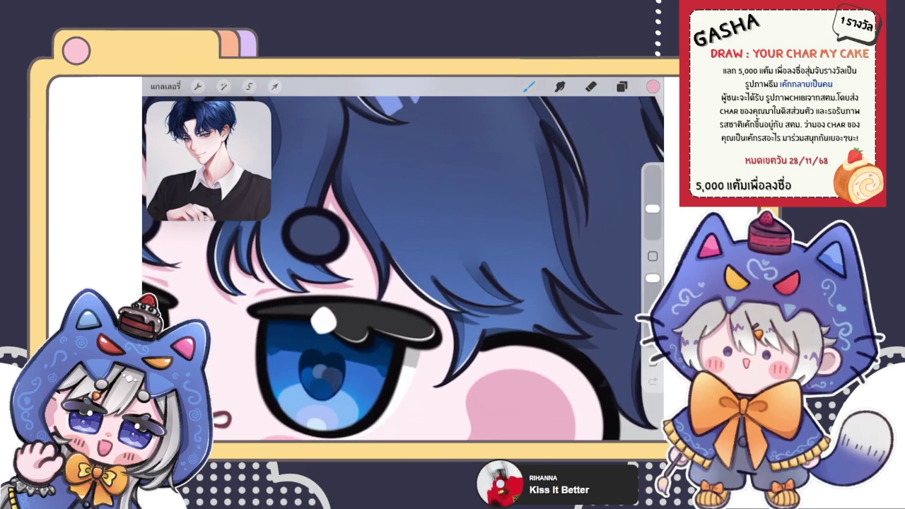
pyautogui.scroll(-2, 403, 269)
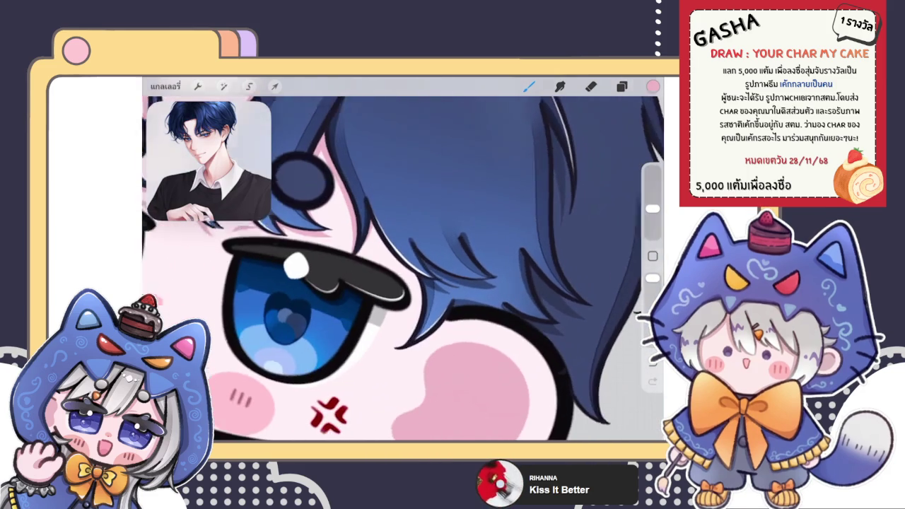
pyautogui.scroll(1, 403, 268)
pyautogui.scroll(3, 404, 268)
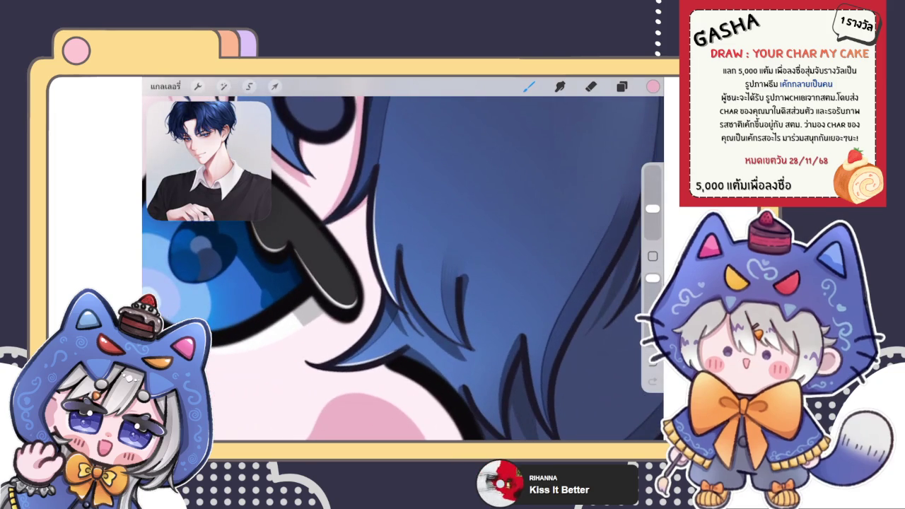
pyautogui.moveTo(365, 195); pyautogui.dragTo(370, 303)
# Undo that hair-edge stroke and redraw the thin dark line more cleanly.
pyautogui.hotkey('ctrl', 'z')
pyautogui.hotkey('ctrl', 'shift', 'z')
pyautogui.hotkey('ctrl', 'z')
pyautogui.moveTo(358, 208); pyautogui.dragTo(372, 297)
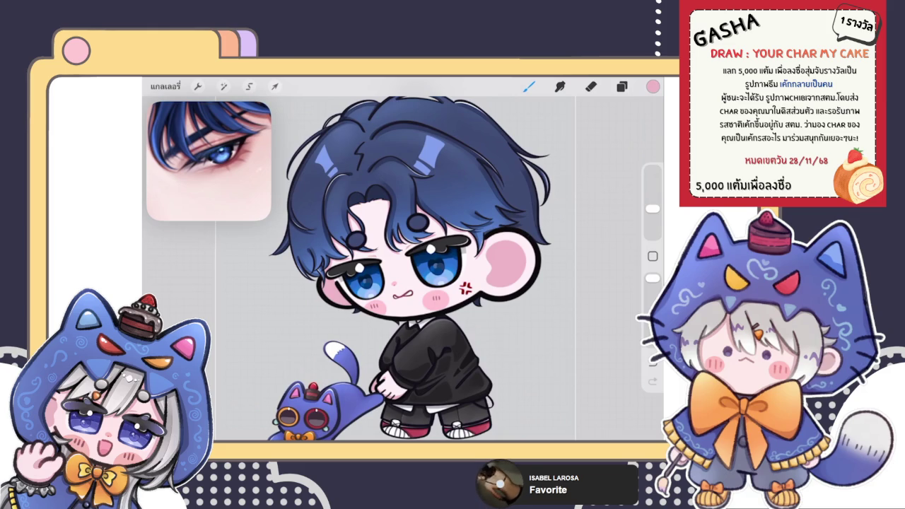
# Toggle the blush layer's visibility on and off in the Layers panel.
pyautogui.scroll(5, 384, 246)
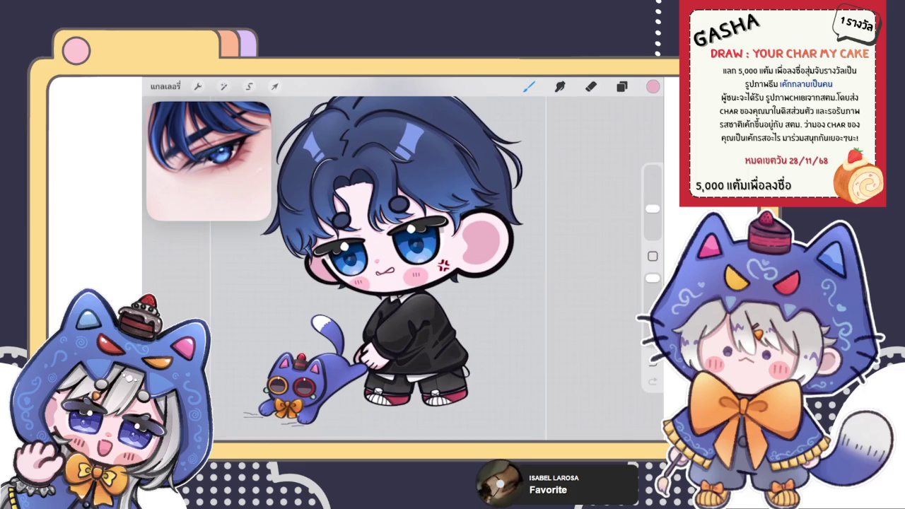
pyautogui.click(621, 86)
pyautogui.click(617, 320)
pyautogui.click(618, 319)
pyautogui.click(618, 320)
pyautogui.click(618, 319)
pyautogui.click(618, 320)
pyautogui.click(617, 320)
pyautogui.click(617, 319)
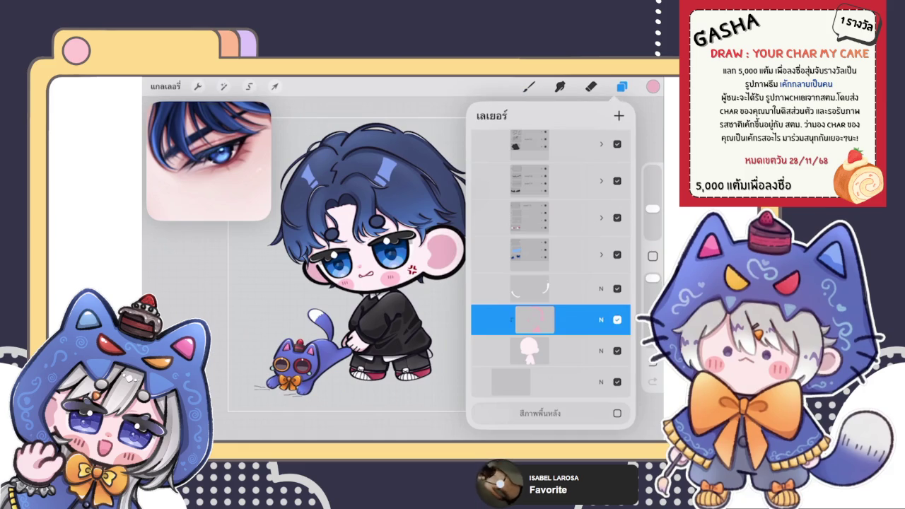
pyautogui.click(529, 86)
# Eyedrop a deeper pink from the reference eye and paint a stroke beside the eye.
pyautogui.scroll(5, 403, 262)
pyautogui.click(233, 146)
pyautogui.scroll(5, 404, 269)
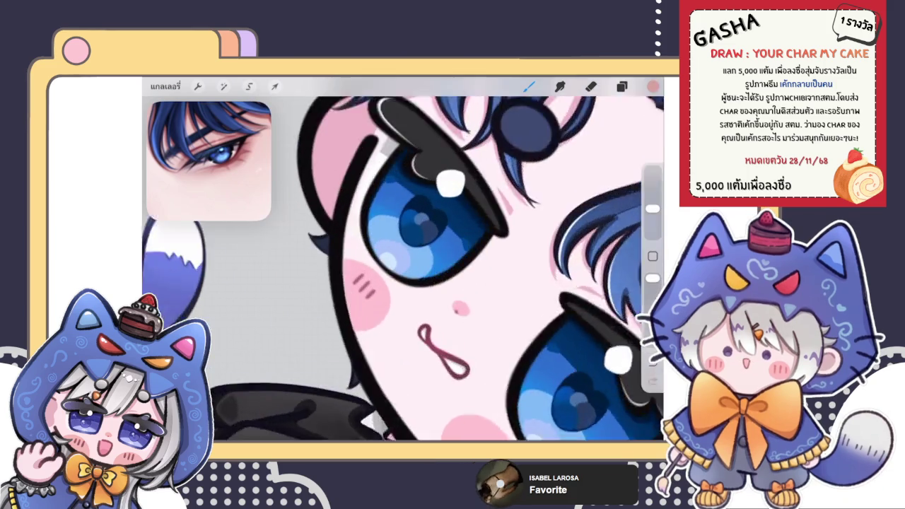
pyautogui.moveTo(338, 224); pyautogui.dragTo(367, 318)
pyautogui.scroll(-5, 403, 268)
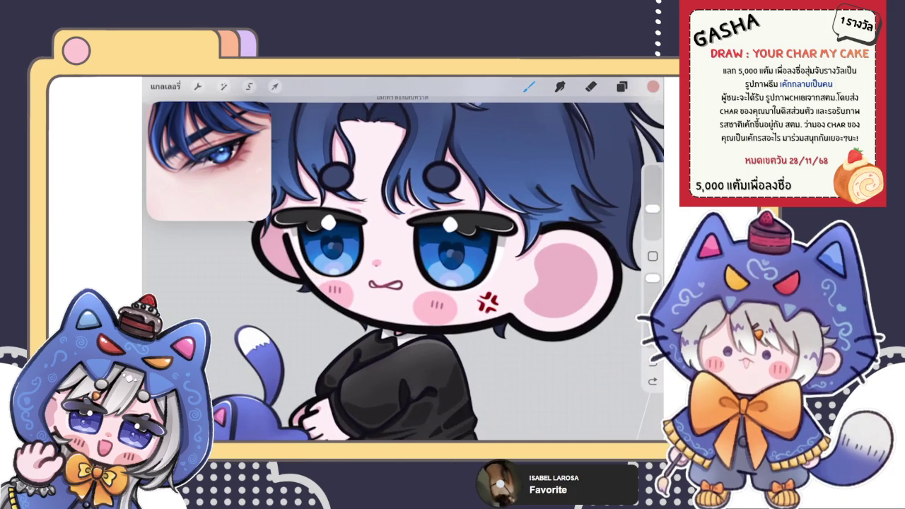
pyautogui.click(622, 86)
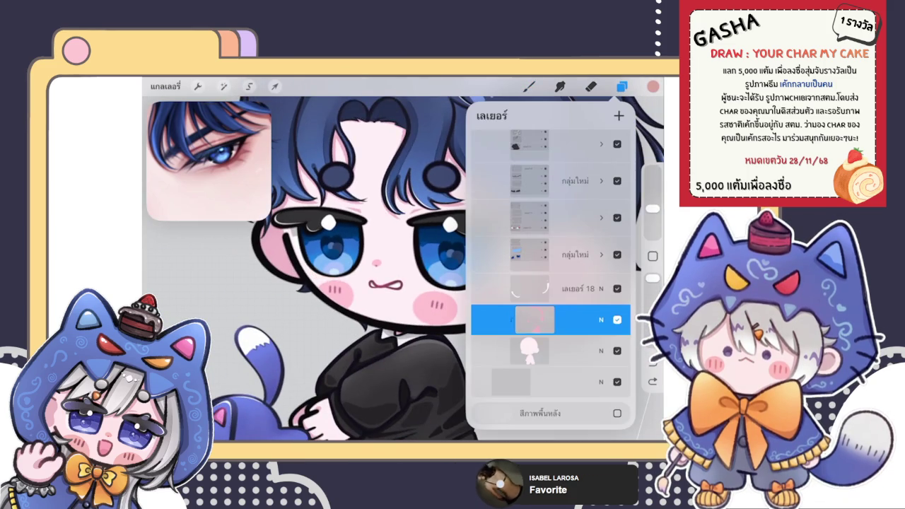
pyautogui.click(529, 86)
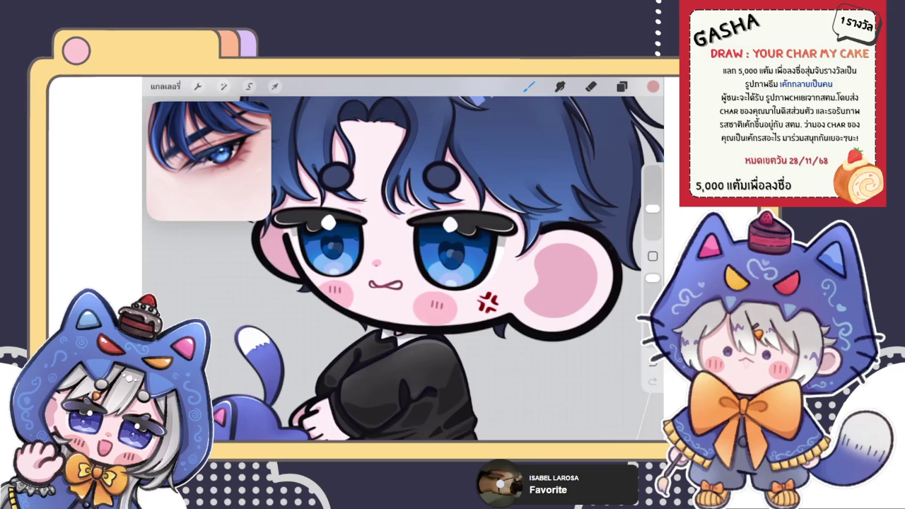
pyautogui.scroll(5, 439, 268)
pyautogui.scroll(3, 453, 233)
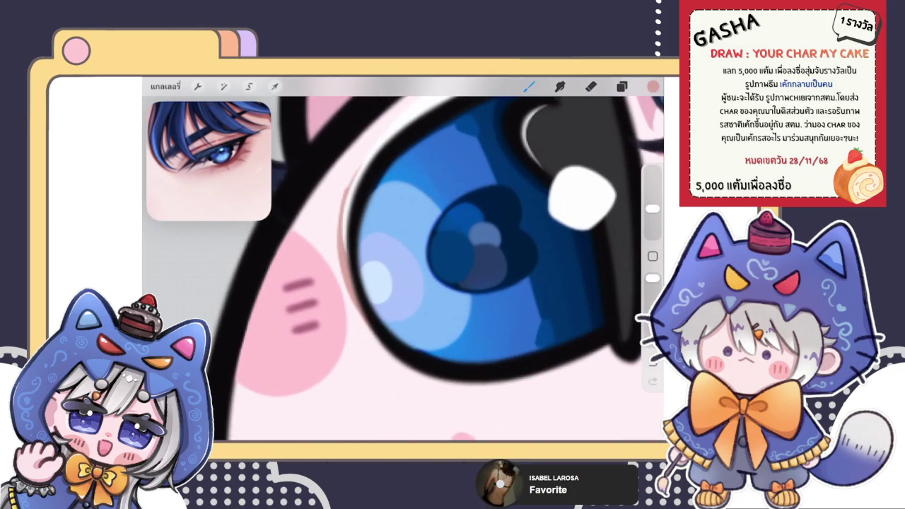
# Brush a soft brownish line along the eye's lower-left outline and tidy it with the Eraser.
pyautogui.moveTo(351, 290); pyautogui.dragTo(410, 368)
pyautogui.moveTo(354, 306); pyautogui.dragTo(372, 339)
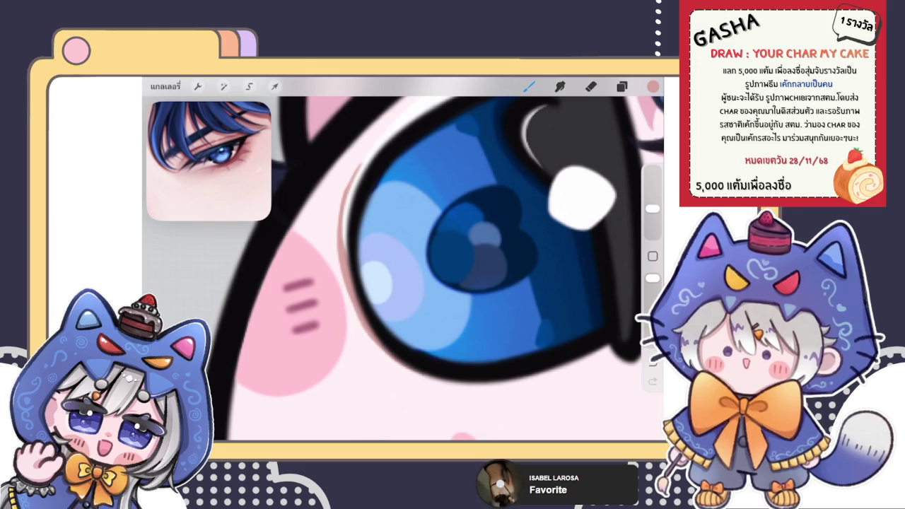
pyautogui.press('e')
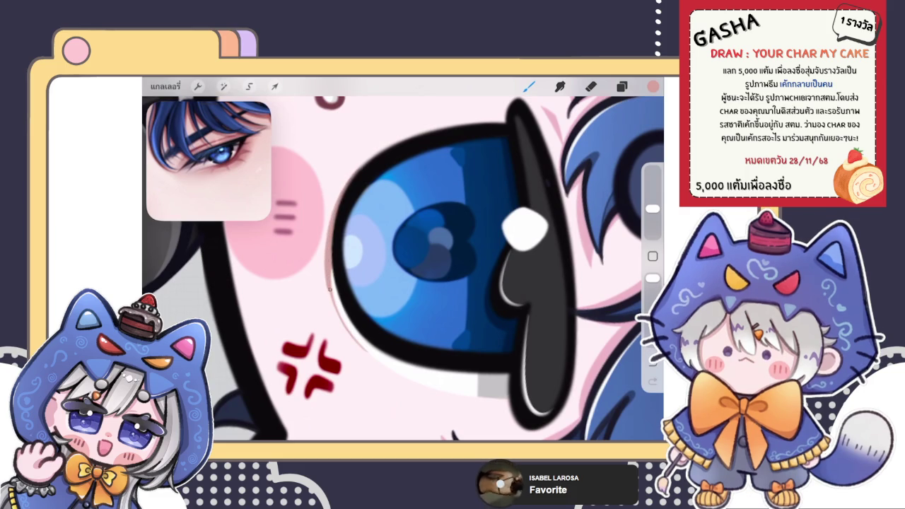
pyautogui.scroll(-5, 403, 261)
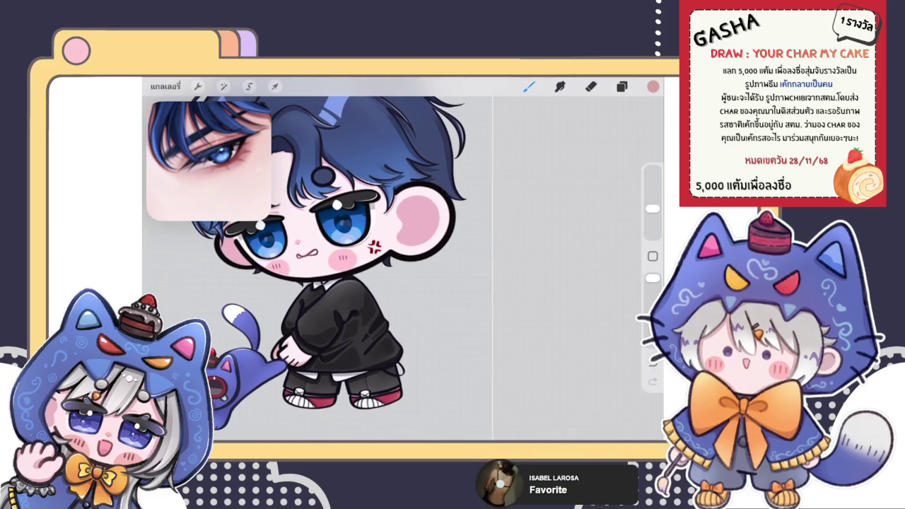
pyautogui.scroll(2, 403, 261)
pyautogui.scroll(2, 403, 261)
pyautogui.scroll(2, 403, 261)
pyautogui.scroll(2, 403, 262)
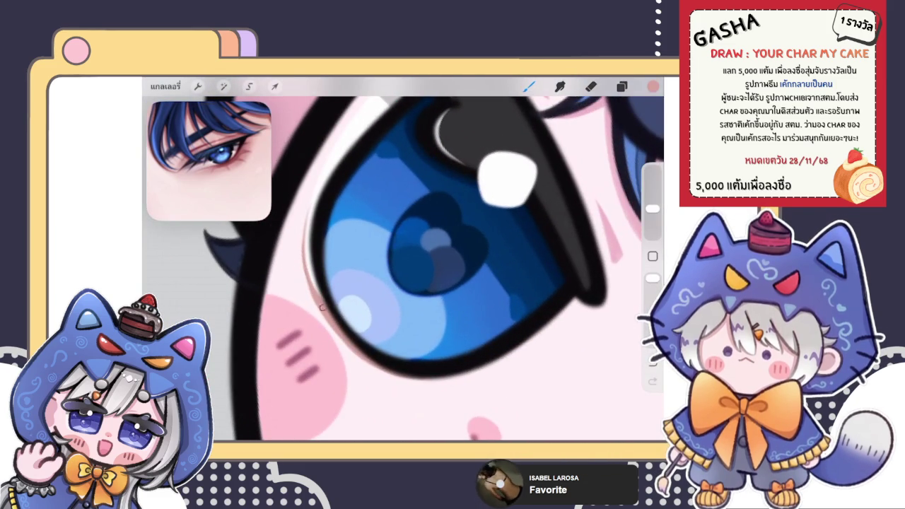
# Replace an undone dark outer-edge stroke with a faint line along the eye's lower-left edge.
pyautogui.moveTo(307, 213); pyautogui.dragTo(313, 297)
pyautogui.hotkey('ctrl', 'z')
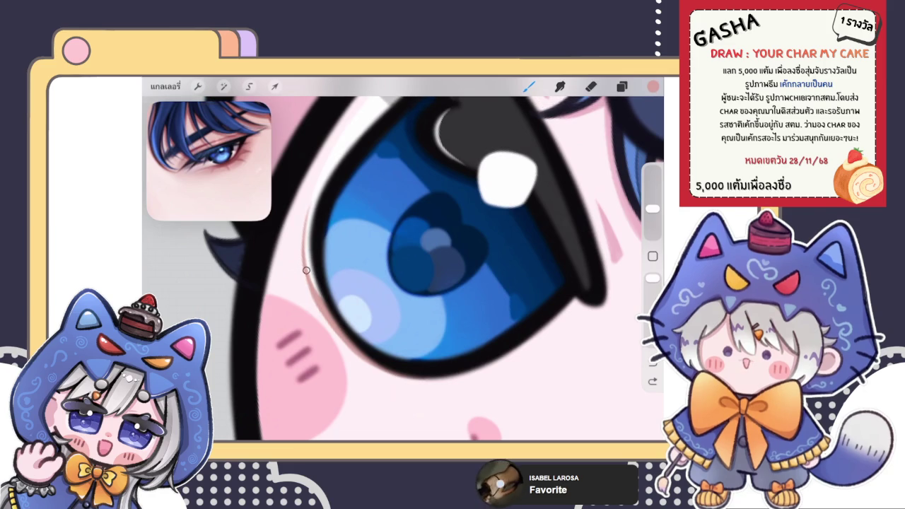
pyautogui.moveTo(319, 304); pyautogui.dragTo(360, 351)
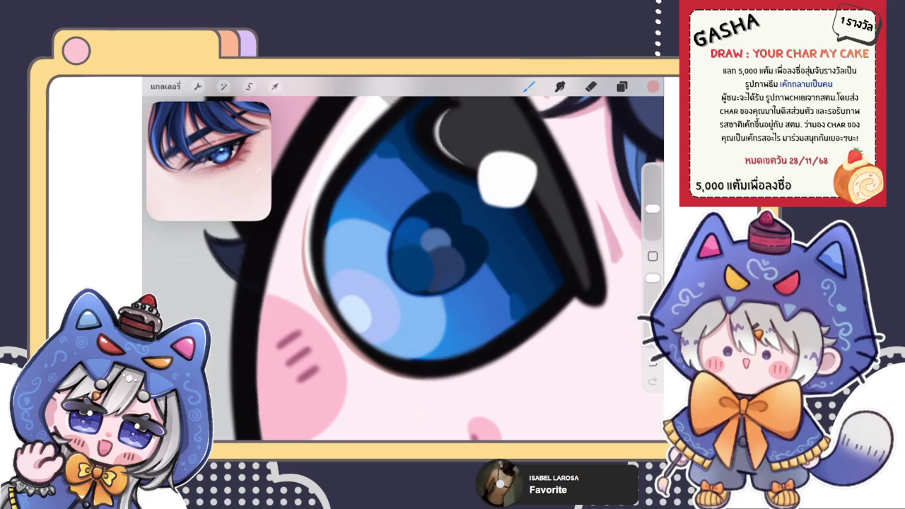
pyautogui.scroll(-3, 403, 269)
pyautogui.scroll(-3, 403, 269)
pyautogui.scroll(-2, 403, 269)
pyautogui.scroll(-2, 403, 268)
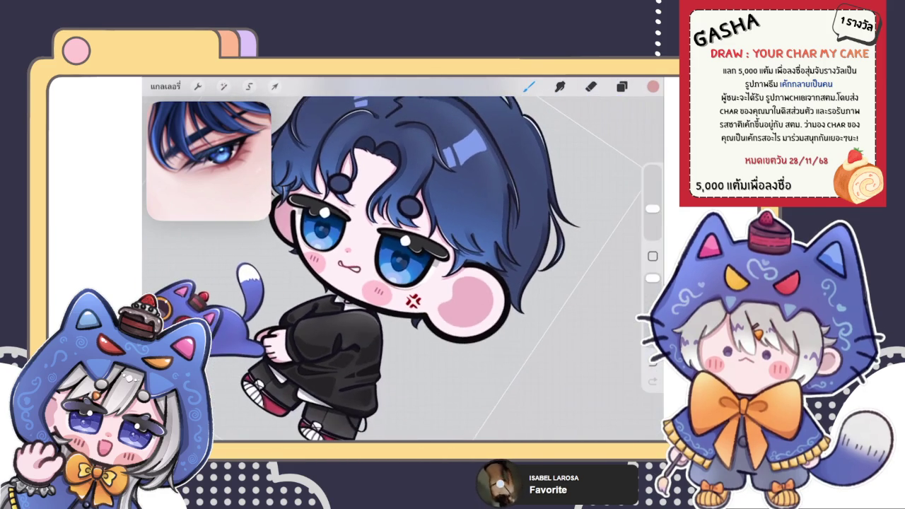
# Zoom into the eye and draw a thin dark line along the iris's left edge.
pyautogui.scroll(2, 382, 269)
pyautogui.scroll(2, 382, 268)
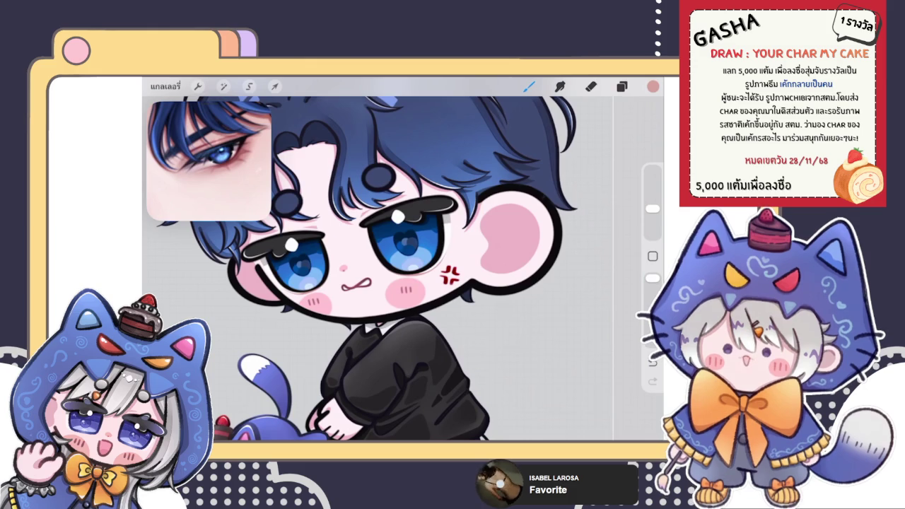
pyautogui.scroll(-5, 384, 259)
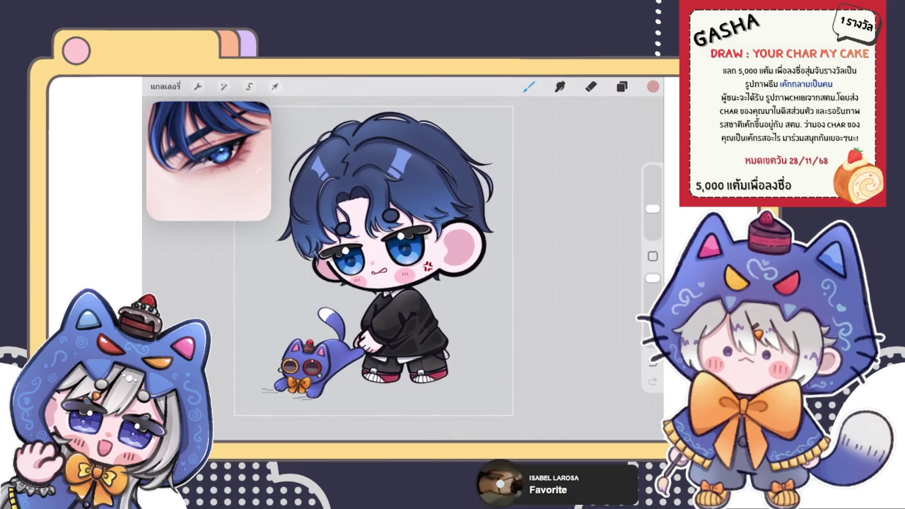
pyautogui.scroll(3, 403, 248)
pyautogui.scroll(3, 403, 248)
pyautogui.scroll(2, 403, 247)
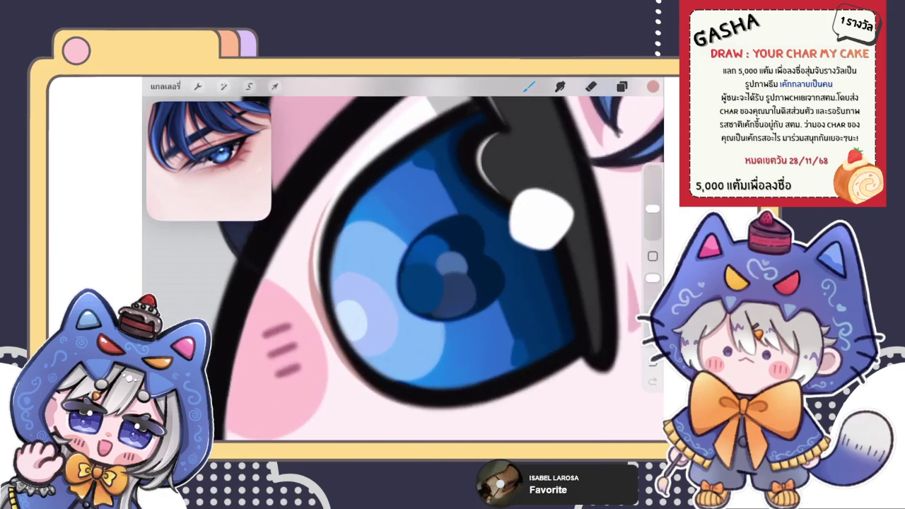
pyautogui.moveTo(328, 204)
pyautogui.mouseDown()
pyautogui.moveTo(310, 301)
pyautogui.moveTo(355, 373)
pyautogui.mouseUp()
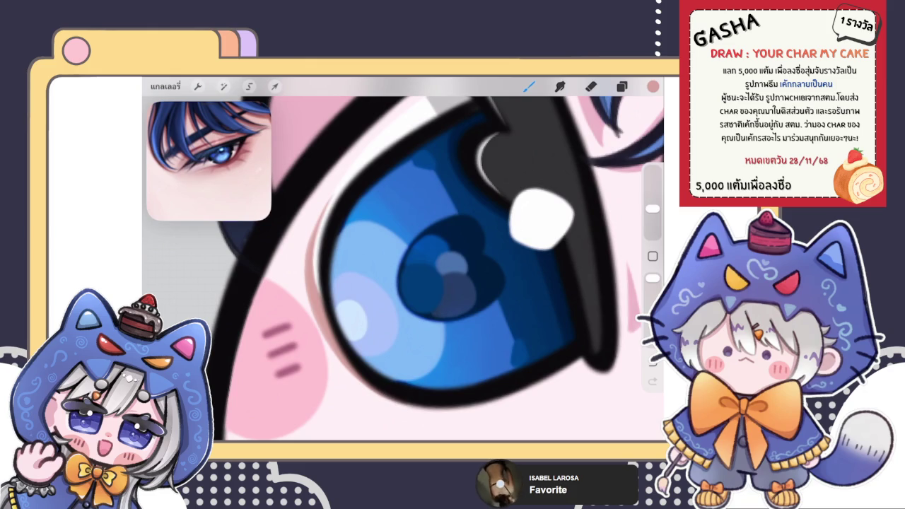
# Try a brownish line along the other iris outline, then undo it.
pyautogui.scroll(-3, 403, 261)
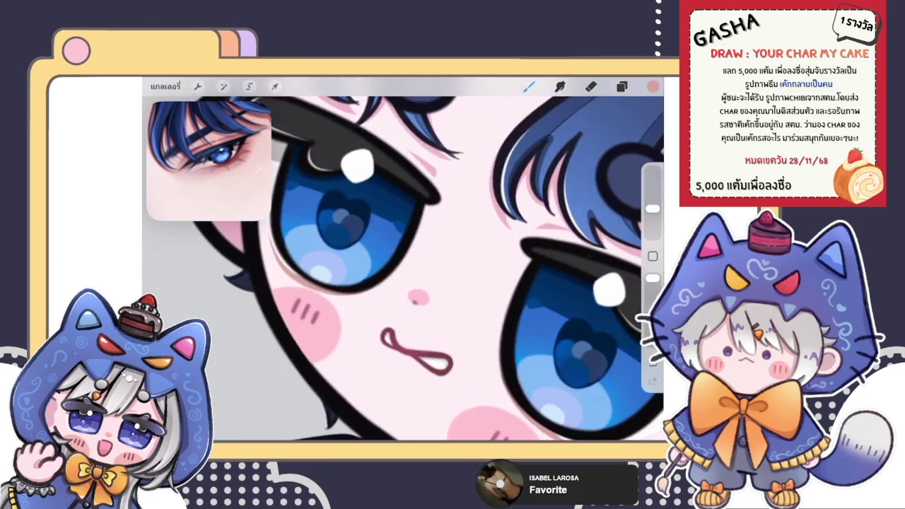
pyautogui.scroll(-2, 403, 262)
pyautogui.scroll(4, 403, 262)
pyautogui.scroll(3, 403, 262)
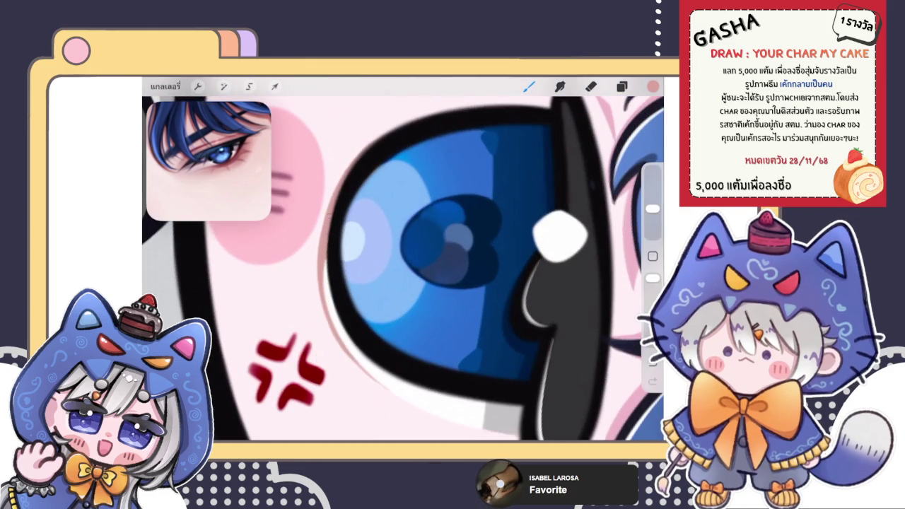
pyautogui.moveTo(354, 154)
pyautogui.mouseDown()
pyautogui.moveTo(315, 253)
pyautogui.moveTo(335, 339)
pyautogui.mouseUp()
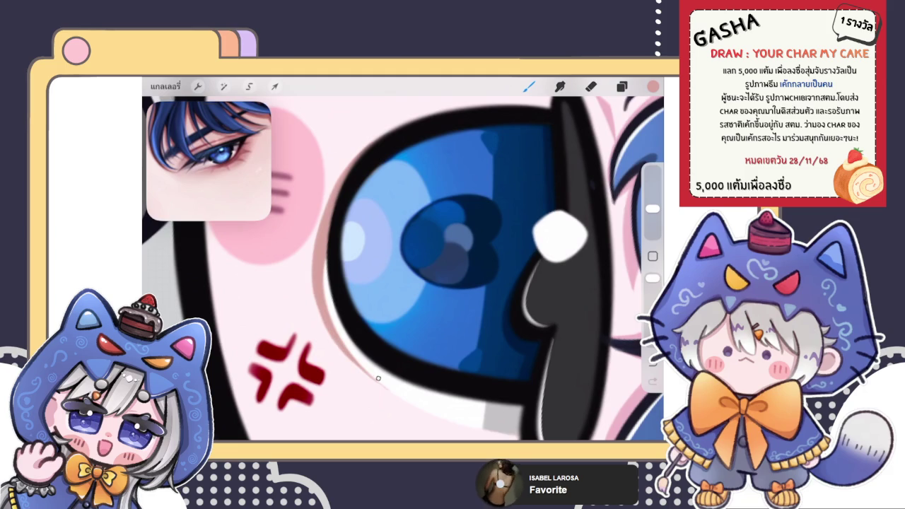
pyautogui.hotkey('ctrl', 'z')
pyautogui.scroll(-3, 403, 262)
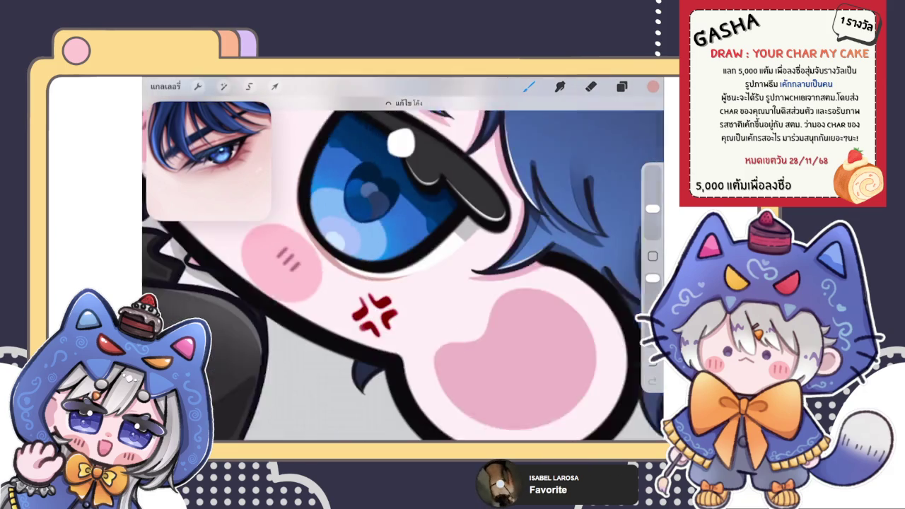
pyautogui.scroll(-5, 403, 262)
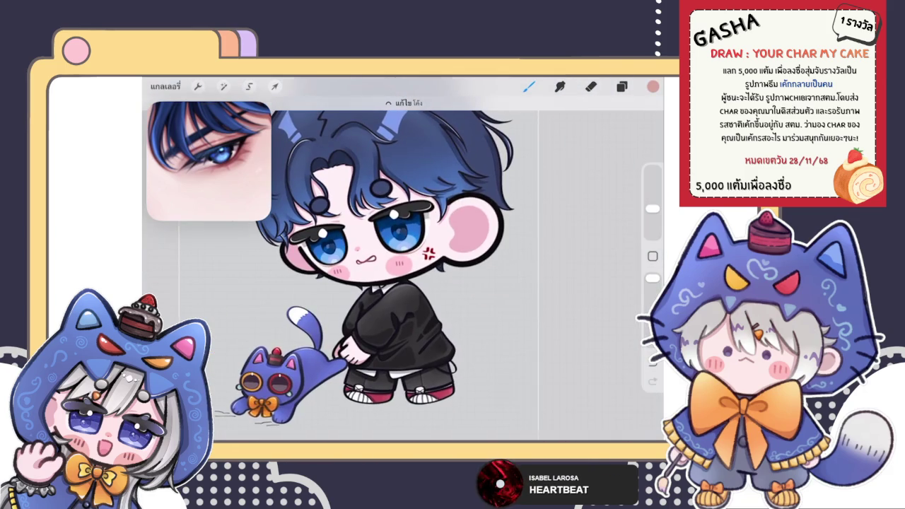
pyautogui.scroll(-1, 372, 254)
pyautogui.scroll(5, 382, 255)
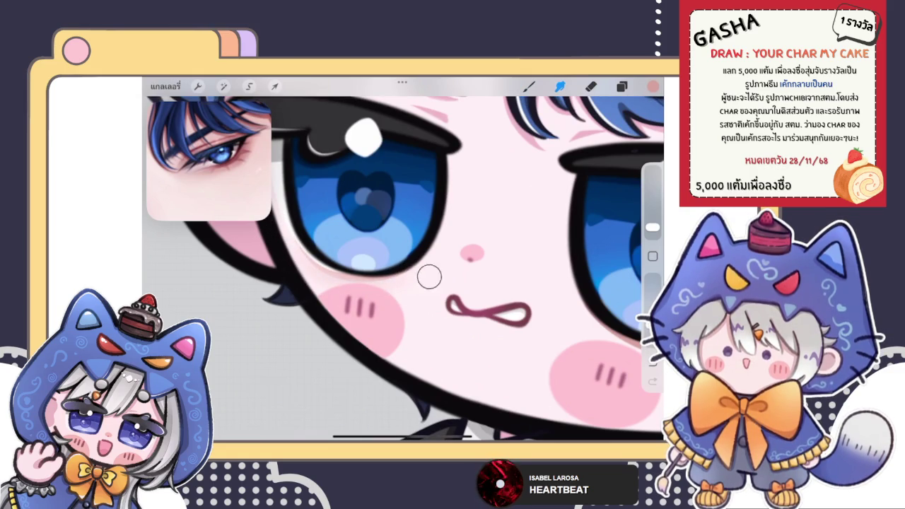
# Switch to the Eraser (E) to clean up the shading around the eyes.
pyautogui.scroll(-5, 404, 287)
pyautogui.scroll(2, 403, 269)
pyautogui.scroll(1, 403, 269)
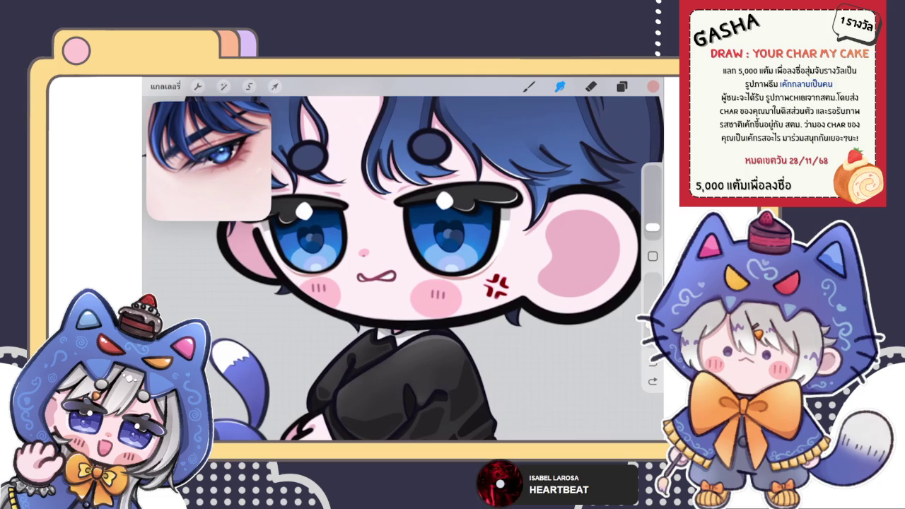
pyautogui.press('e')
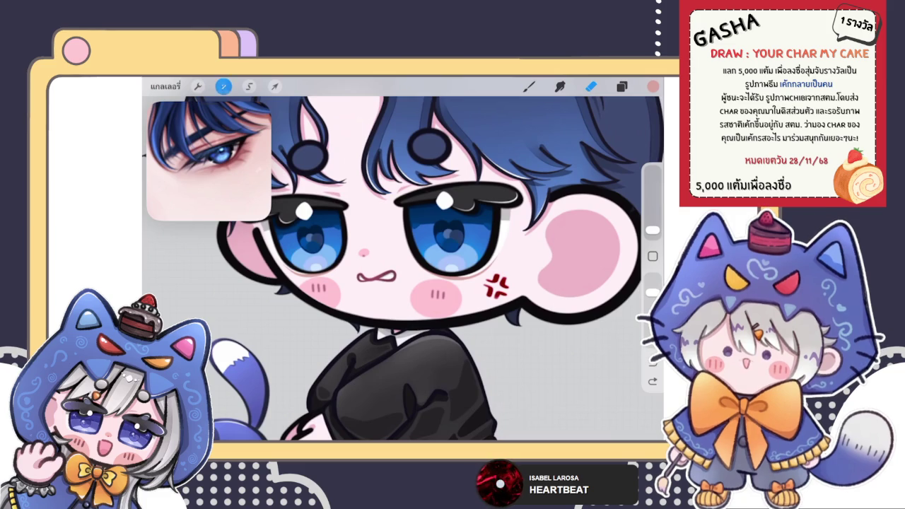
# Raise the layer's Hue, Saturation, Brightness slider from 50% to 55% and apply it.
pyautogui.click(223, 85)
pyautogui.click(215, 128)
pyautogui.moveTo(541, 415); pyautogui.dragTo(548, 416)
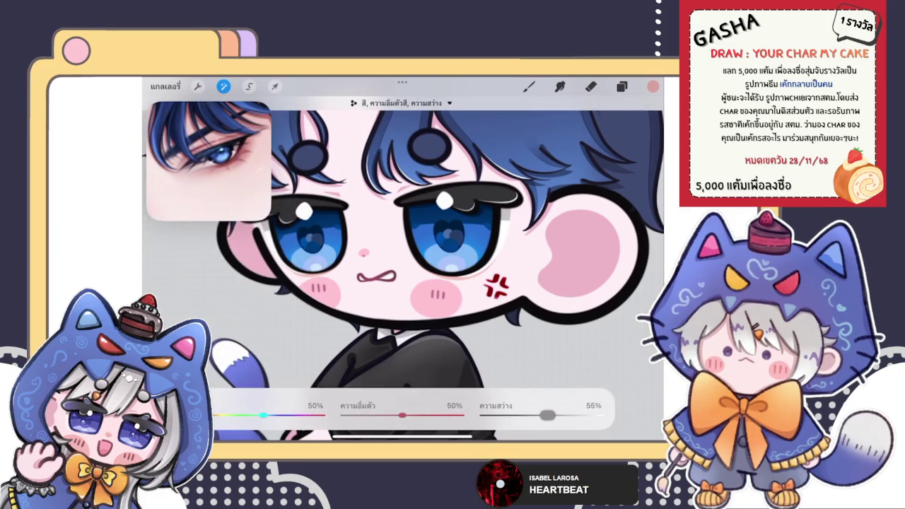
pyautogui.click(591, 85)
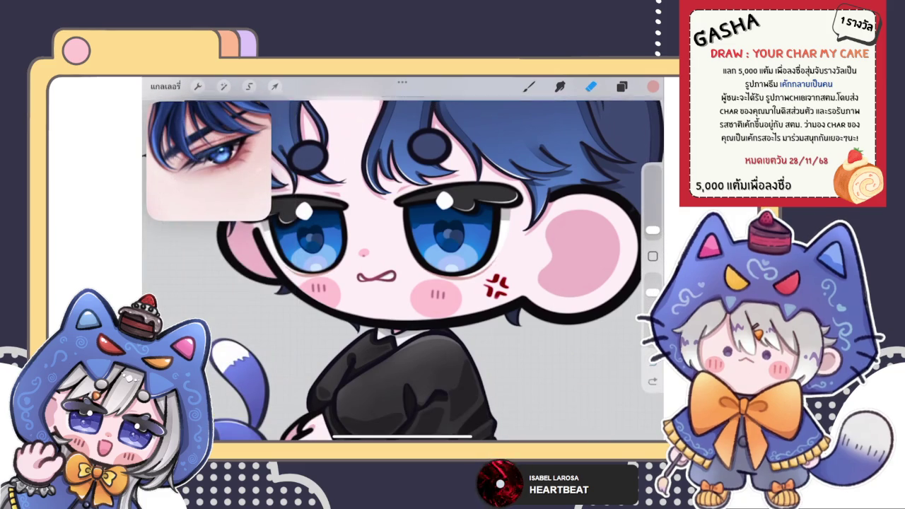
pyautogui.scroll(-5, 403, 258)
pyautogui.scroll(-3, 401, 246)
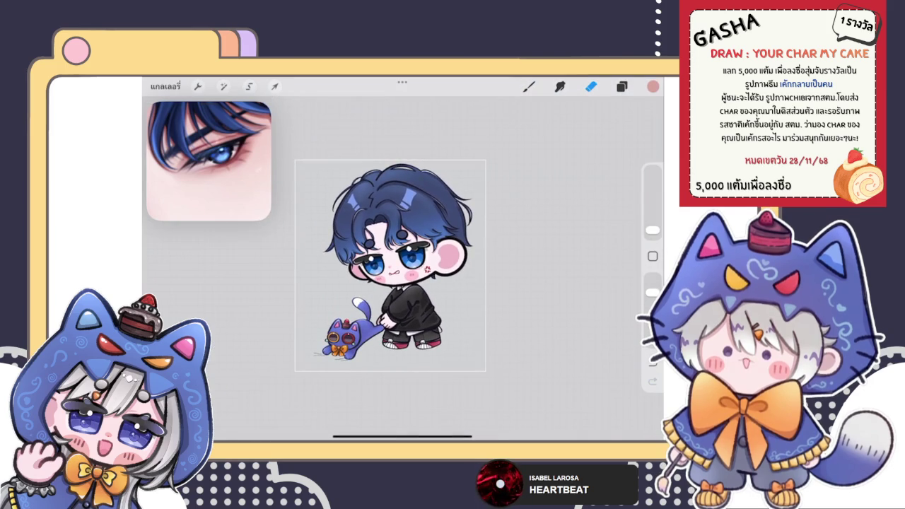
# Select the eyelid line layer in the Layers panel.
pyautogui.scroll(3, 389, 265)
pyautogui.click(621, 86)
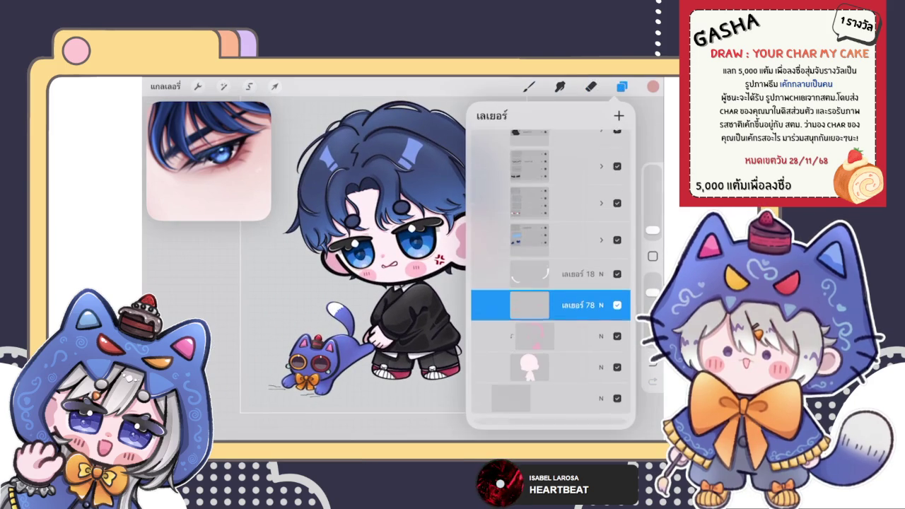
pyautogui.scroll(3, 550, 283)
pyautogui.scroll(5, 550, 283)
pyautogui.click(529, 286)
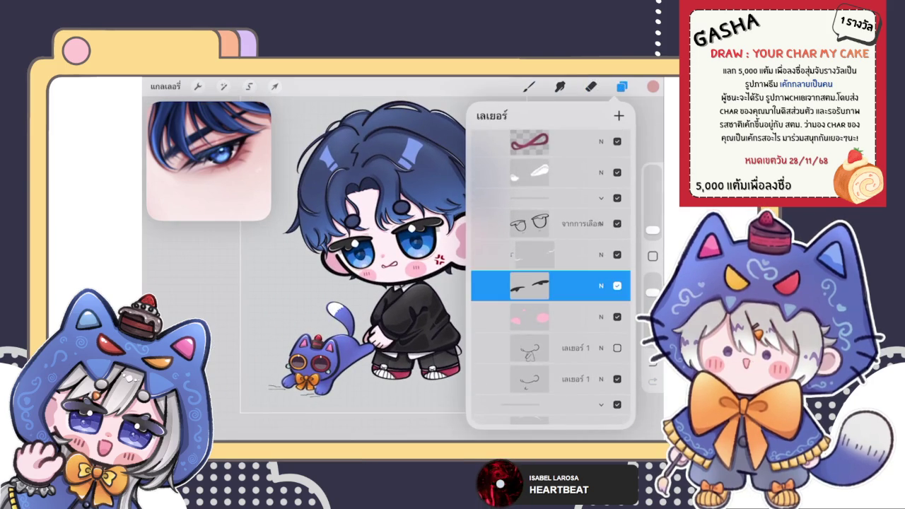
pyautogui.click(529, 286)
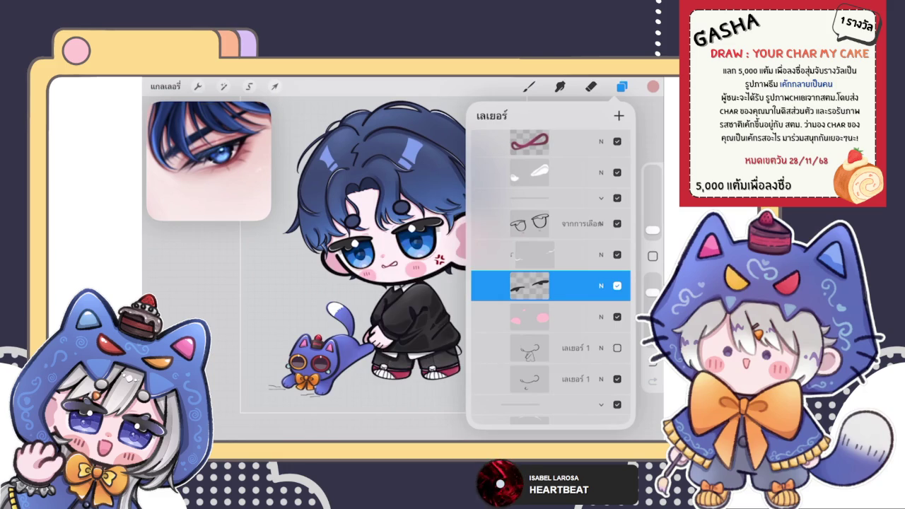
pyautogui.click(590, 86)
# Eyedrop a dark navy colour from the drawing and bring up the Classic Library 2 brushes.
pyautogui.click(433, 271)
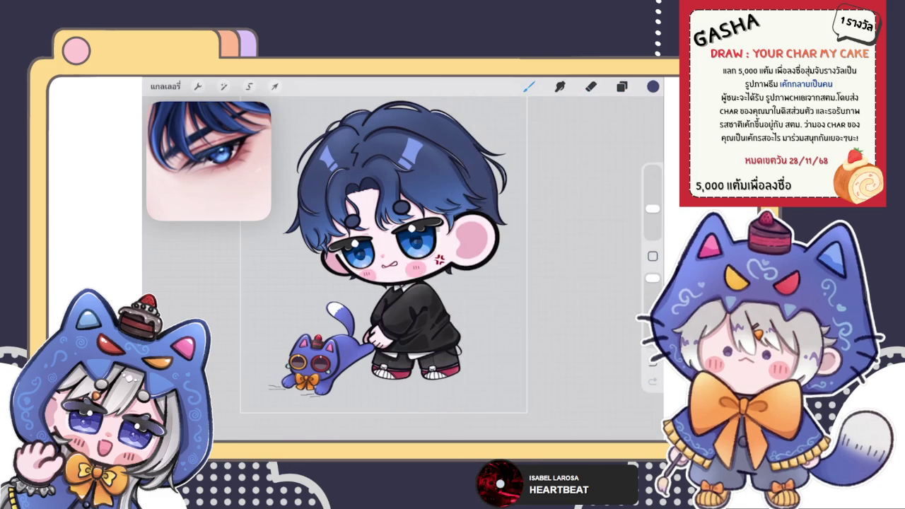
pyautogui.scroll(5, 403, 269)
pyautogui.click(529, 86)
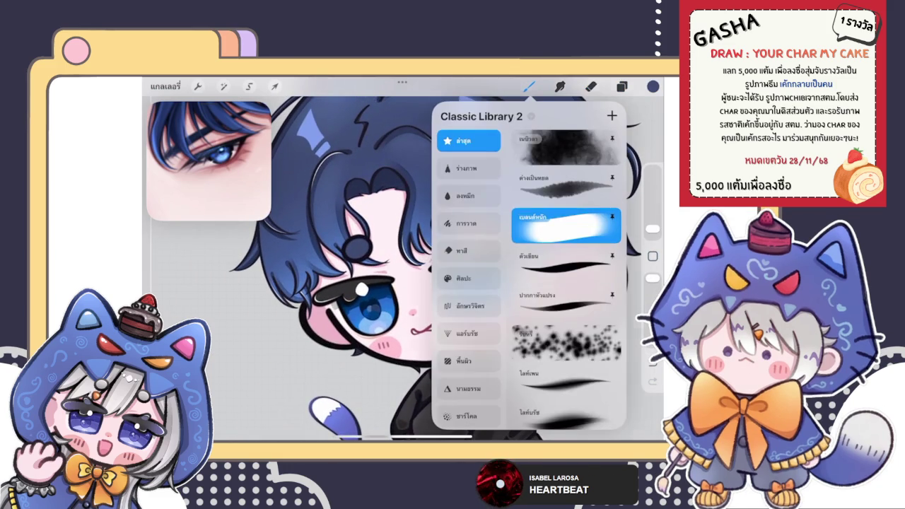
# Check the colour and enlarge the brush slightly for the eyelid shading.
pyautogui.click(529, 86)
pyautogui.click(652, 86)
pyautogui.click(653, 85)
pyautogui.scroll(3, 425, 283)
pyautogui.moveTo(652, 223); pyautogui.dragTo(652, 219)
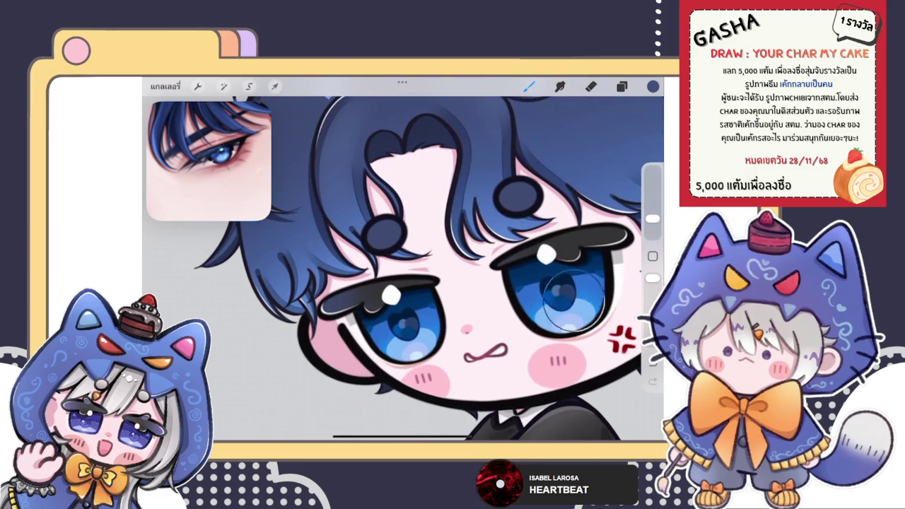
pyautogui.scroll(-2, 544, 297)
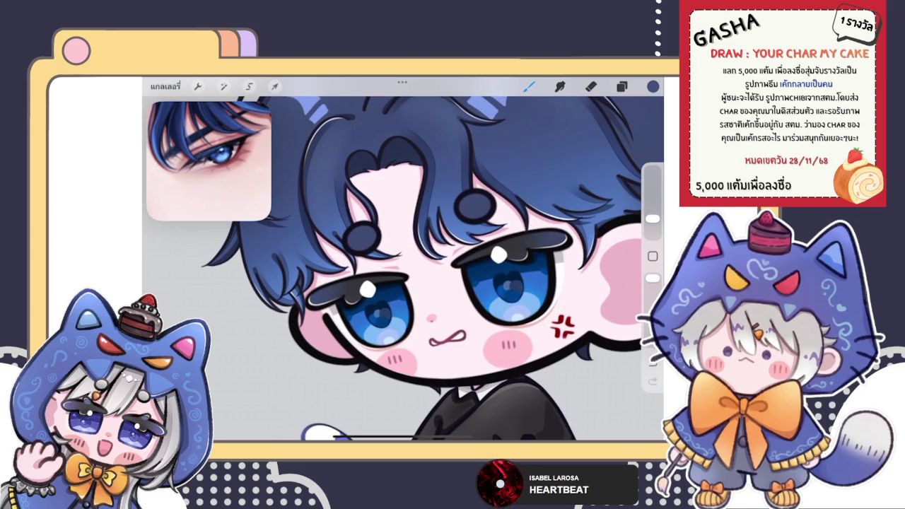
# Set Smudge to a soft Airbrushing brush for blending the eyelid shading.
pyautogui.click(560, 86)
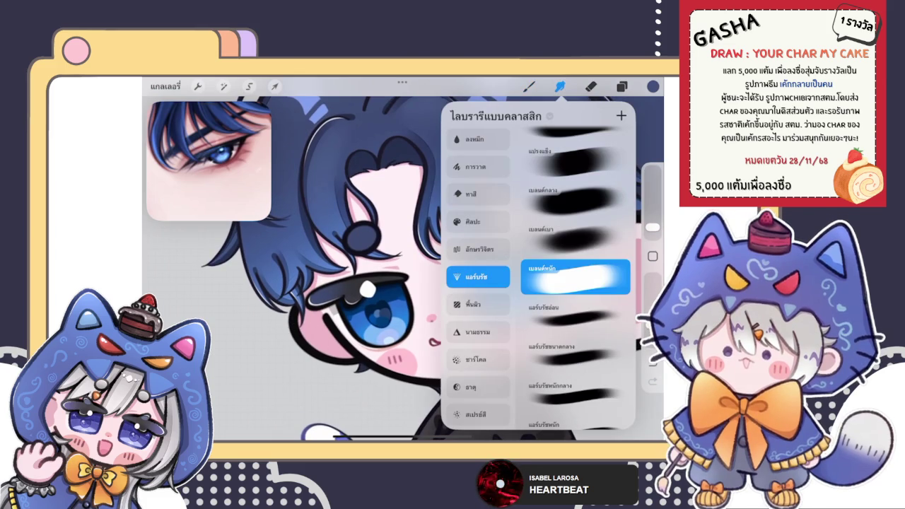
pyautogui.click(560, 86)
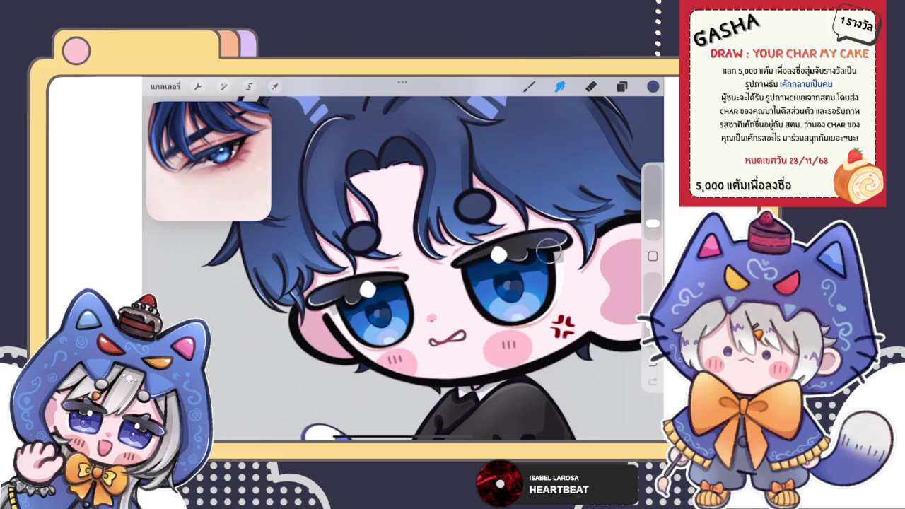
pyautogui.click(529, 87)
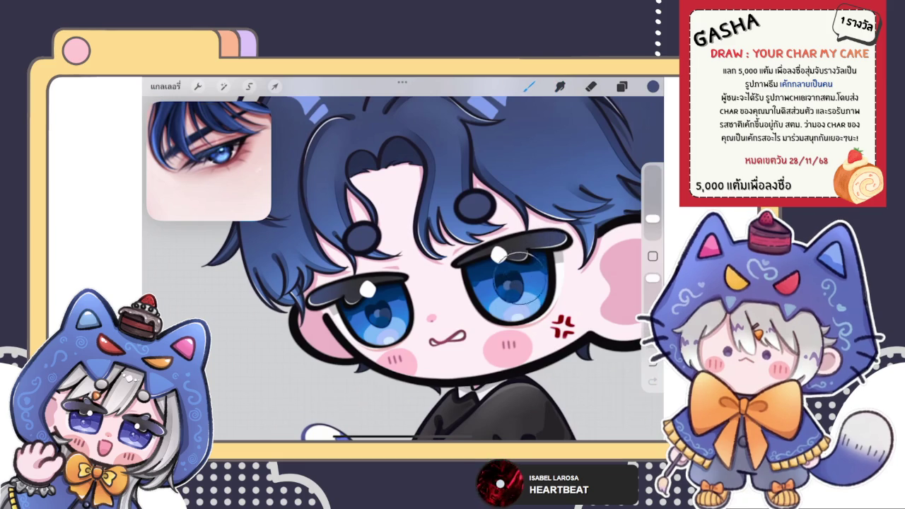
pyautogui.click(559, 86)
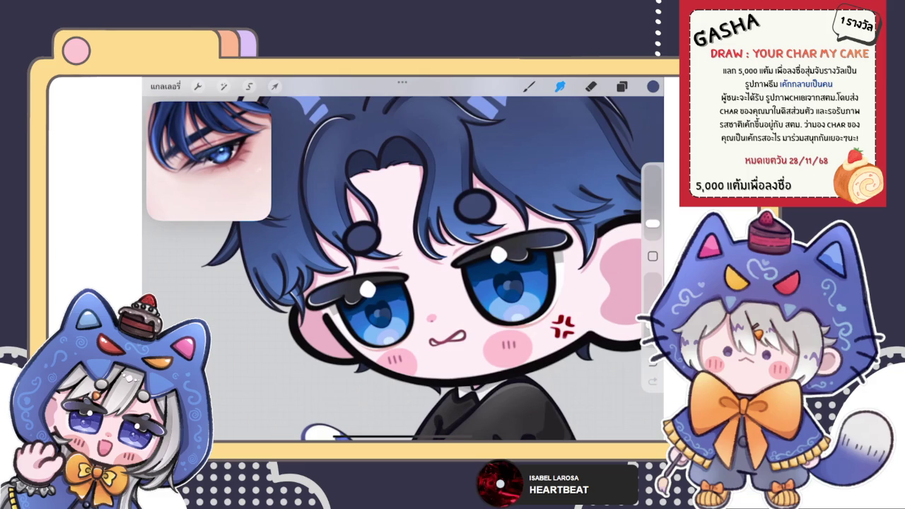
pyautogui.scroll(-5, 403, 269)
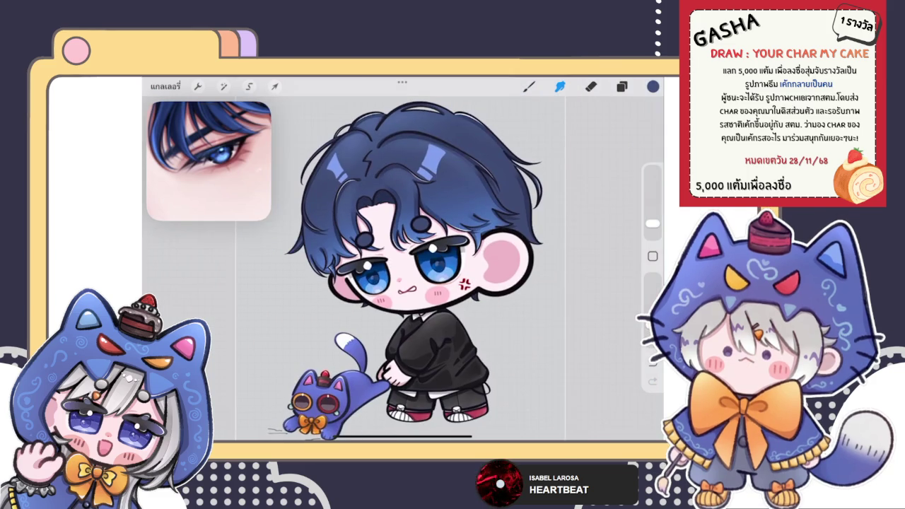
# Paint grey shading on the upper lash bands with a slightly larger brush.
pyautogui.scroll(5, 410, 276)
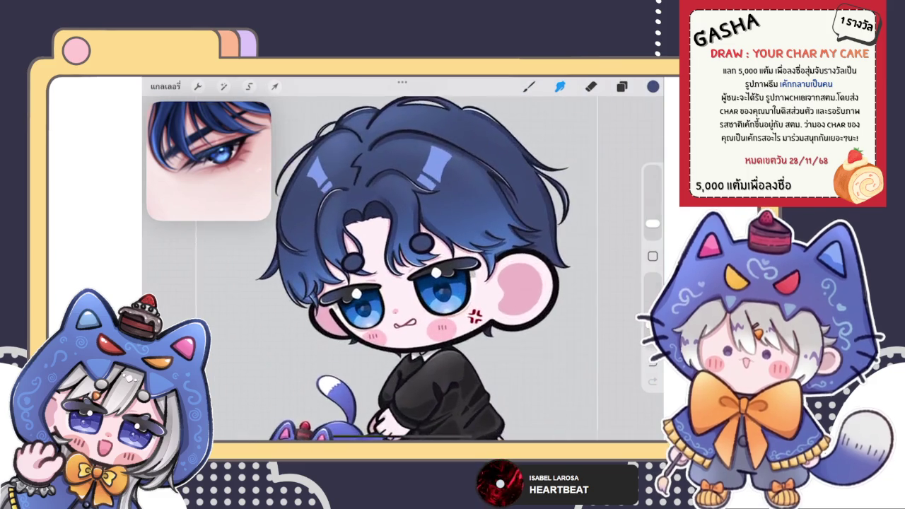
pyautogui.click(653, 85)
pyautogui.click(529, 86)
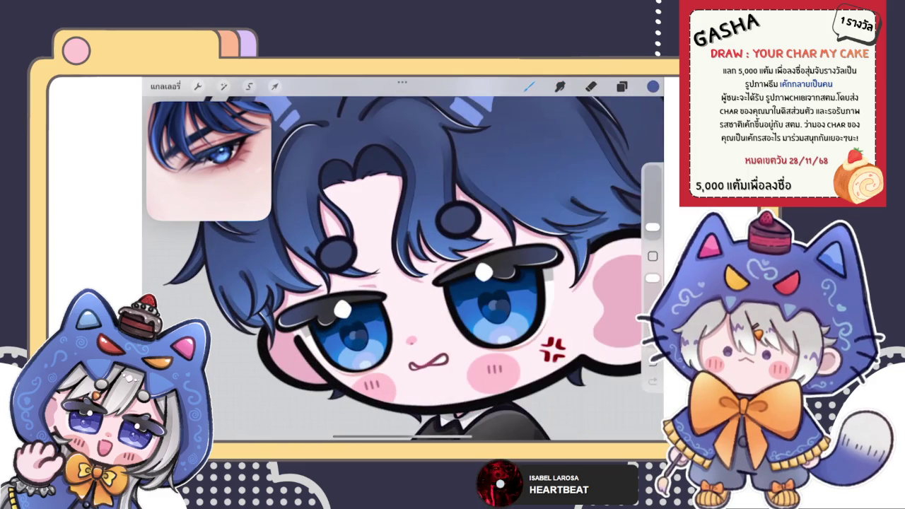
pyautogui.scroll(3, 410, 275)
pyautogui.scroll(2, 403, 268)
pyautogui.moveTo(653, 227); pyautogui.dragTo(652, 222)
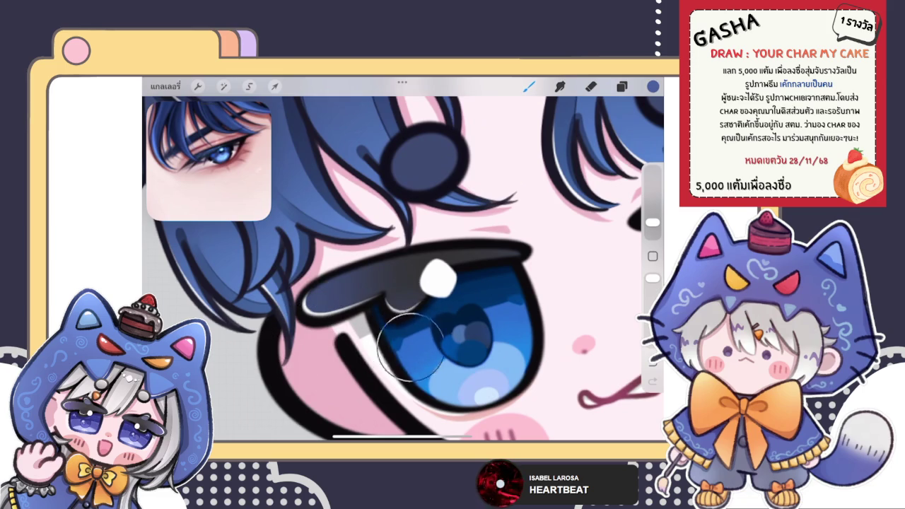
pyautogui.scroll(-3, 403, 276)
pyautogui.scroll(3, 396, 283)
pyautogui.scroll(2, 403, 268)
pyautogui.scroll(2, 403, 269)
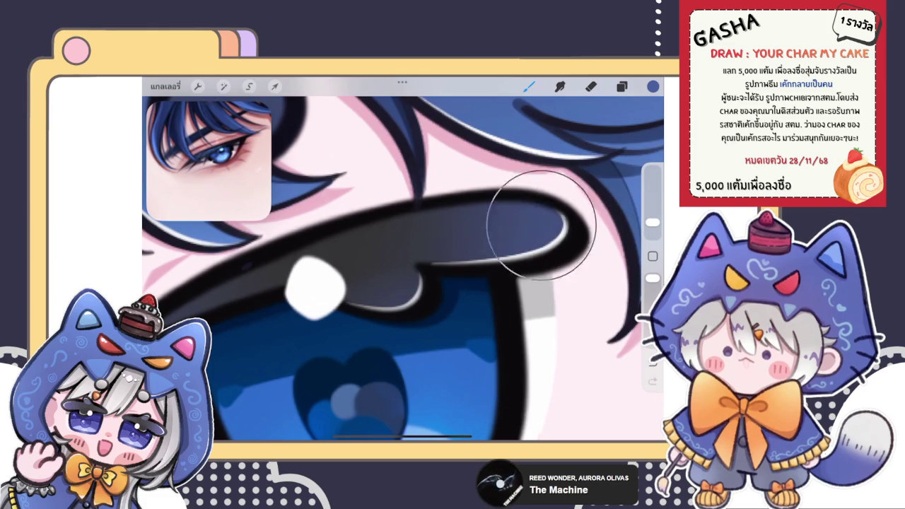
# Smudge the grey across the upper lash band and near the left eye's highlight.
pyautogui.click(559, 85)
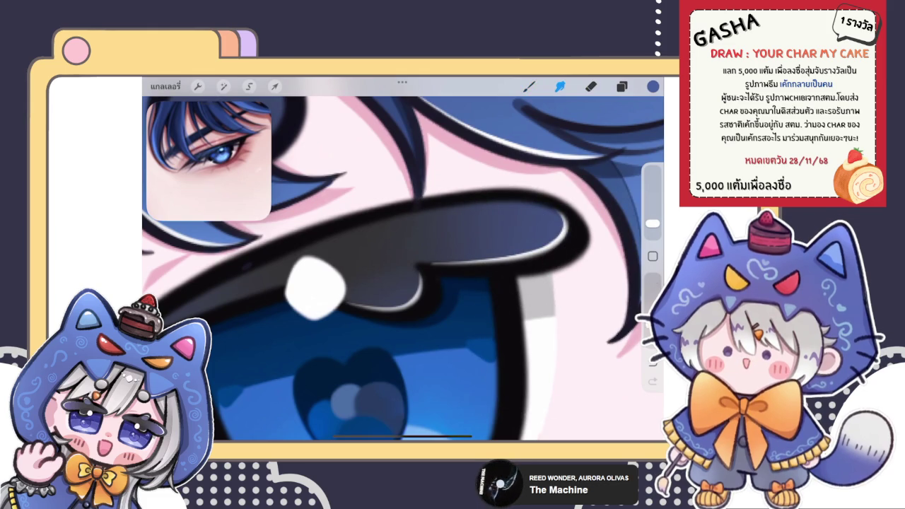
pyautogui.moveTo(458, 239)
pyautogui.mouseDown()
pyautogui.moveTo(434, 236)
pyautogui.moveTo(460, 218)
pyautogui.moveTo(398, 275)
pyautogui.mouseUp()
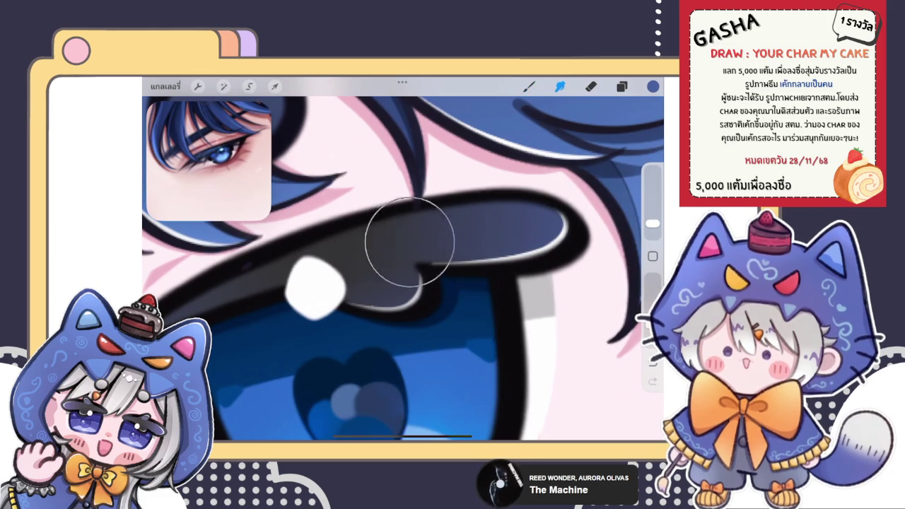
pyautogui.scroll(-3, 403, 261)
pyautogui.scroll(-2, 403, 262)
pyautogui.scroll(-2, 403, 262)
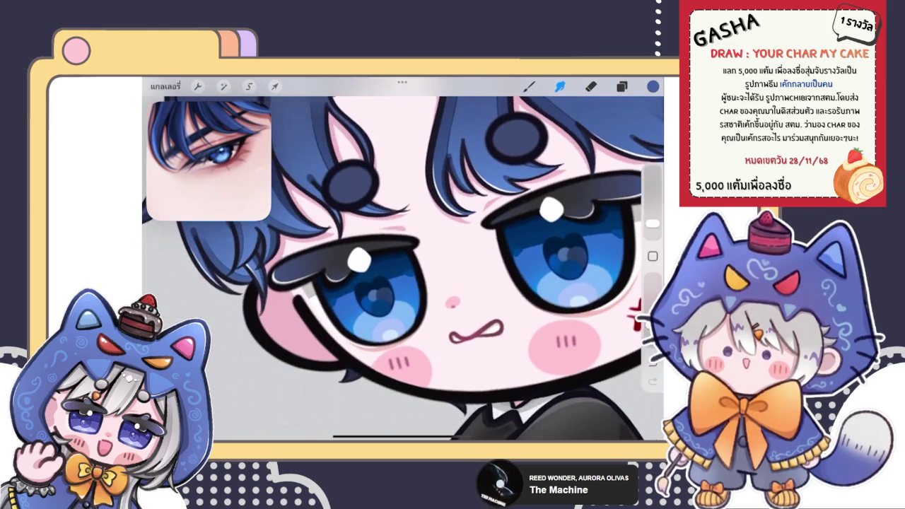
pyautogui.moveTo(361, 257); pyautogui.dragTo(366, 252)
pyautogui.scroll(-10, 403, 258)
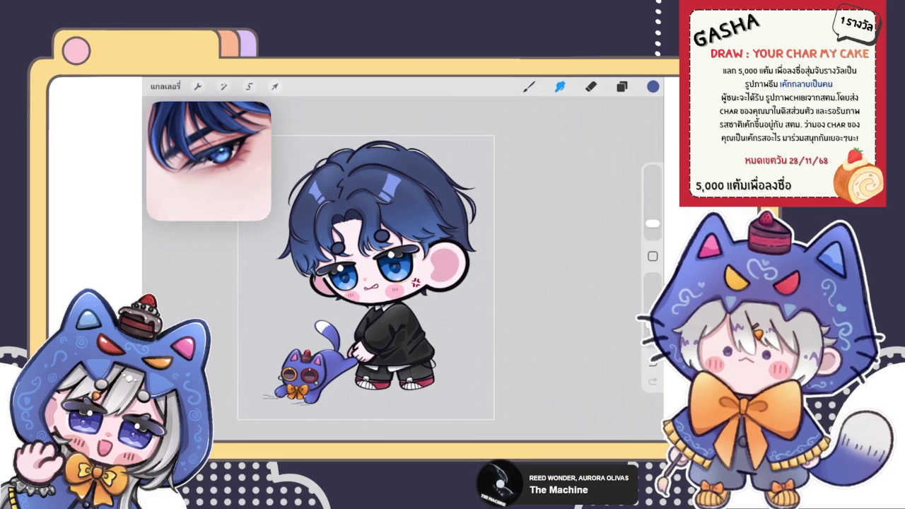
# Select the anger mark layer in the Layers panel.
pyautogui.scroll(2, 367, 276)
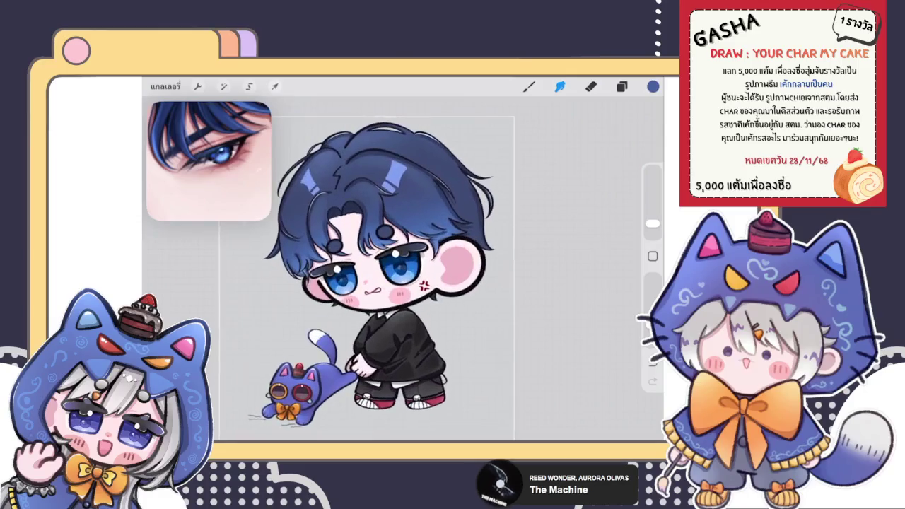
pyautogui.click(621, 87)
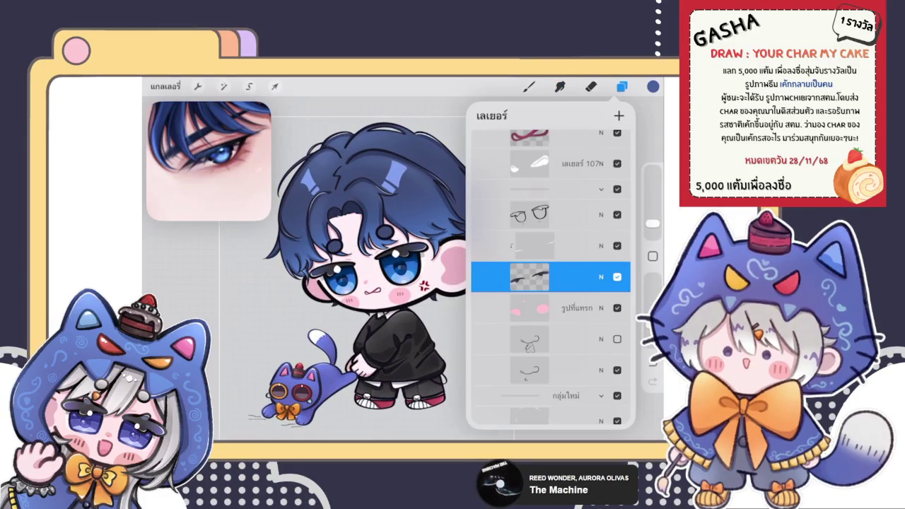
pyautogui.scroll(3, 551, 275)
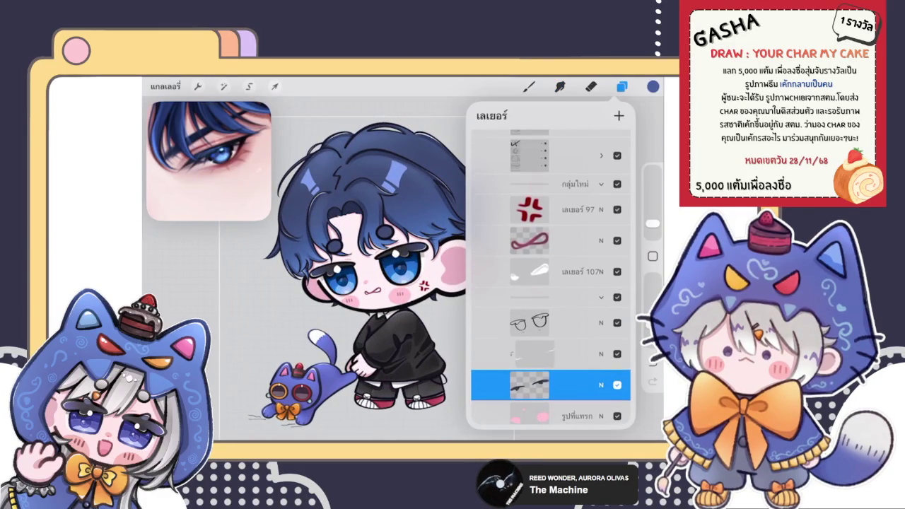
pyautogui.scroll(3, 318, 268)
pyautogui.scroll(2, 318, 268)
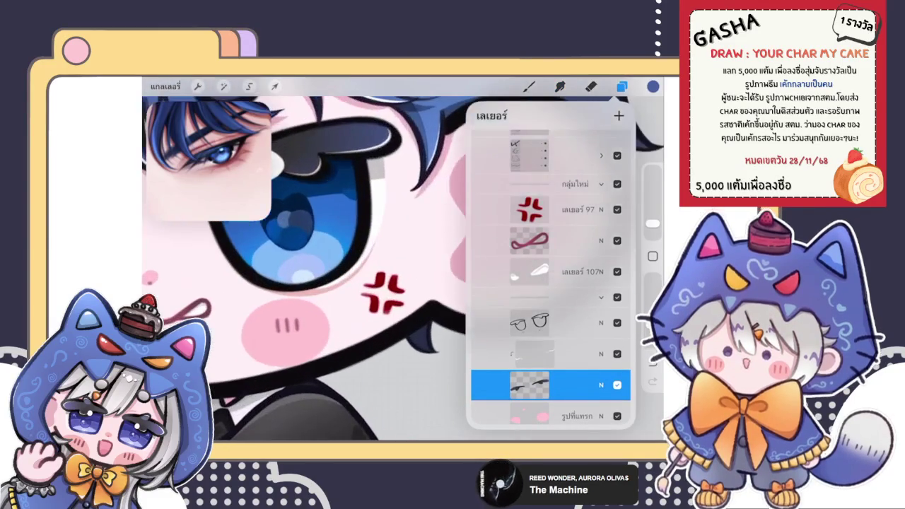
pyautogui.click(530, 209)
pyautogui.click(551, 209)
pyautogui.click(559, 85)
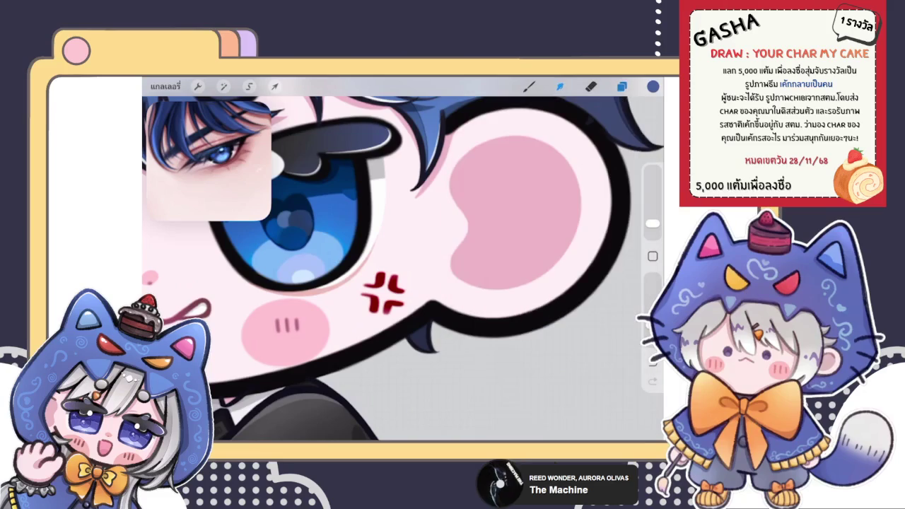
# Sample the anger mark's dark red, shift it to magenta pink, and undo the last stroke.
pyautogui.moveTo(326, 266); pyautogui.dragTo(391, 286)
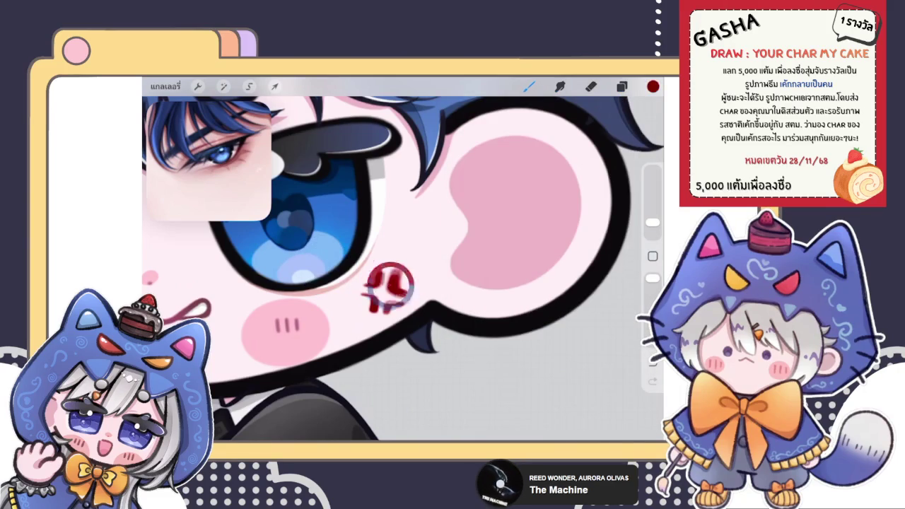
pyautogui.click(653, 86)
pyautogui.moveTo(597, 210)
pyautogui.mouseDown()
pyautogui.moveTo(575, 185)
pyautogui.moveTo(617, 228)
pyautogui.mouseUp()
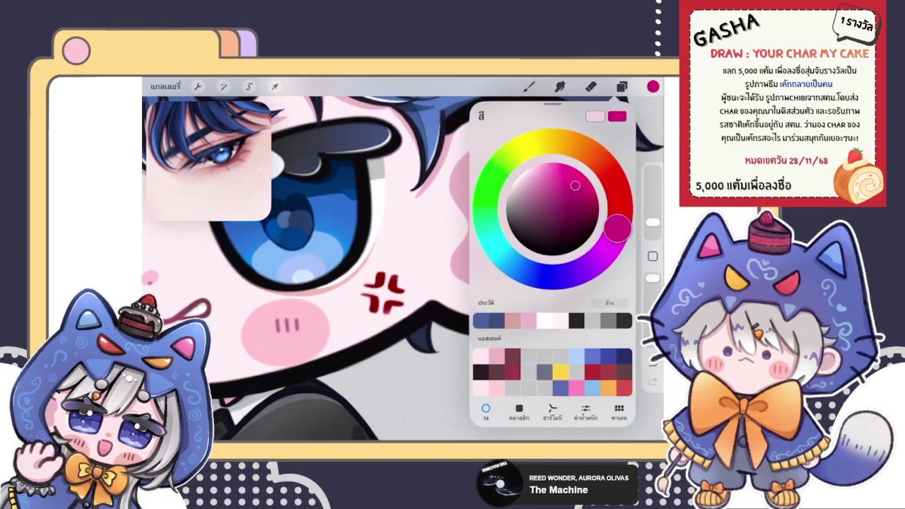
pyautogui.click(529, 86)
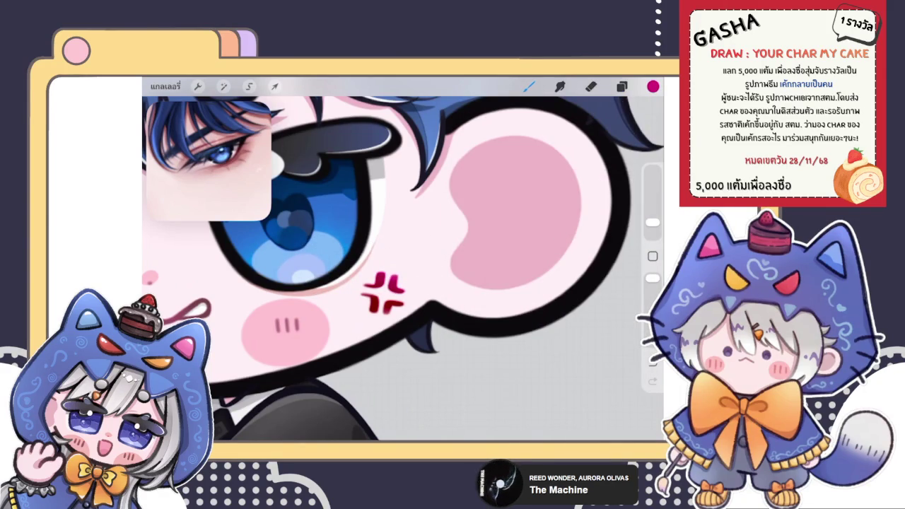
pyautogui.hotkey('ctrl', 'z')
# Set the paint colour to a brighter pink and zoom out to the whole character.
pyautogui.scroll(3, 409, 254)
pyautogui.click(653, 85)
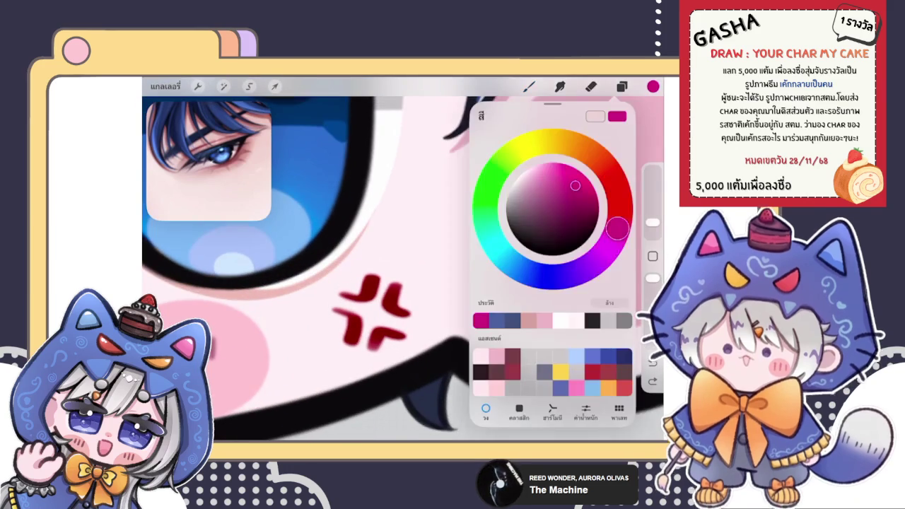
pyautogui.moveTo(575, 185); pyautogui.dragTo(556, 168)
pyautogui.click(652, 86)
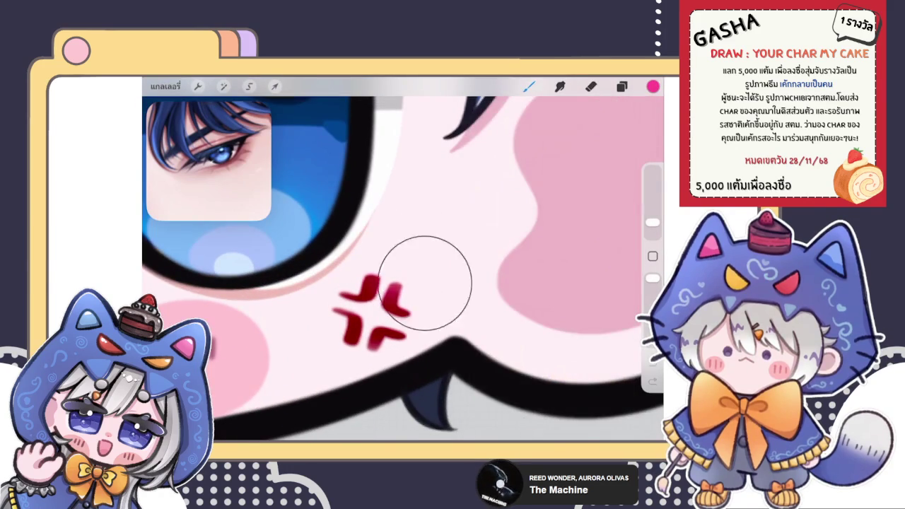
pyautogui.scroll(-5, 403, 262)
pyautogui.scroll(-5, 403, 262)
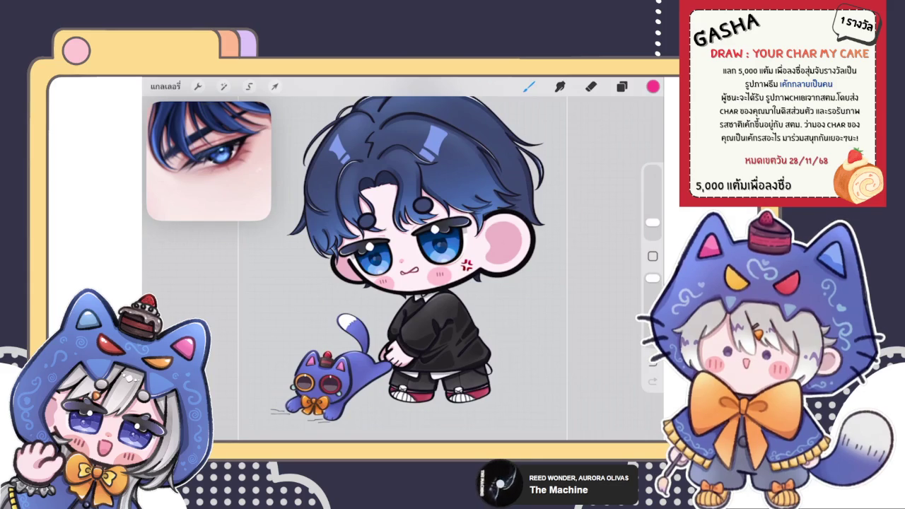
# Make the glasses line-art layer the active layer, below the group above layer 97.
pyautogui.click(622, 86)
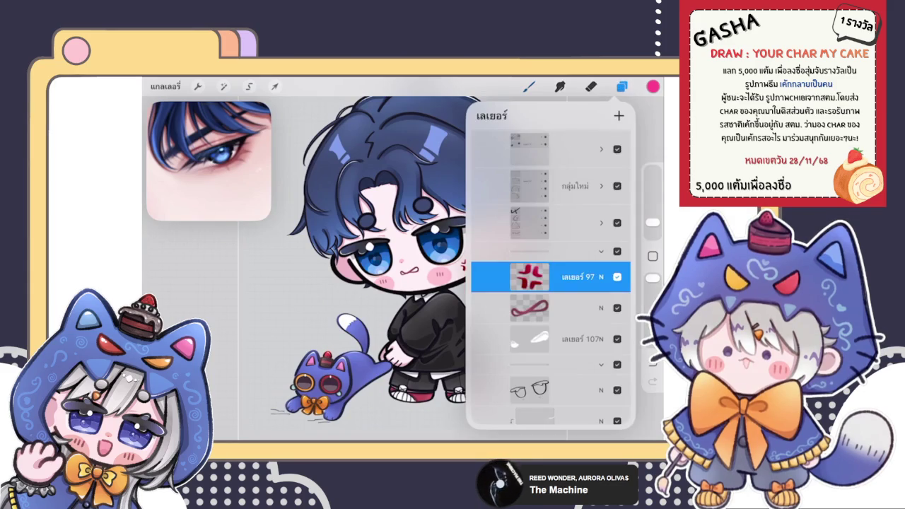
pyautogui.click(537, 251)
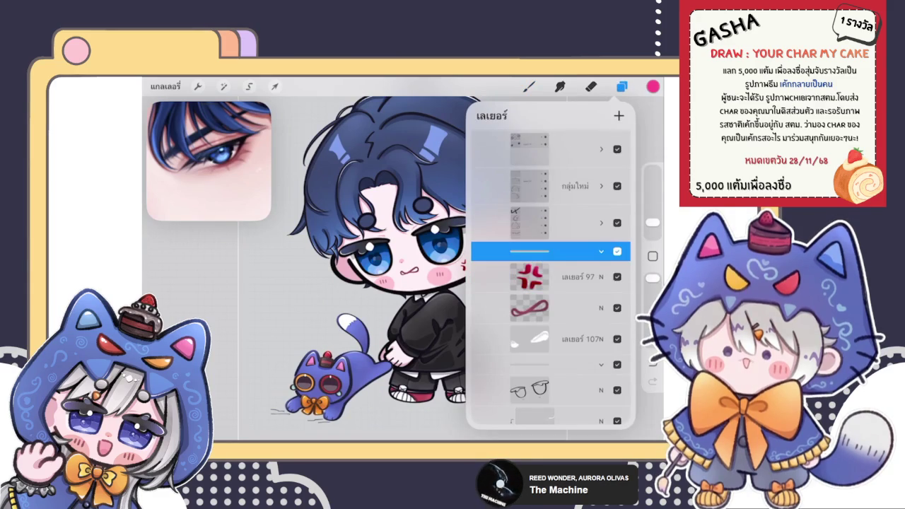
pyautogui.moveTo(552, 354); pyautogui.dragTo(551, 271)
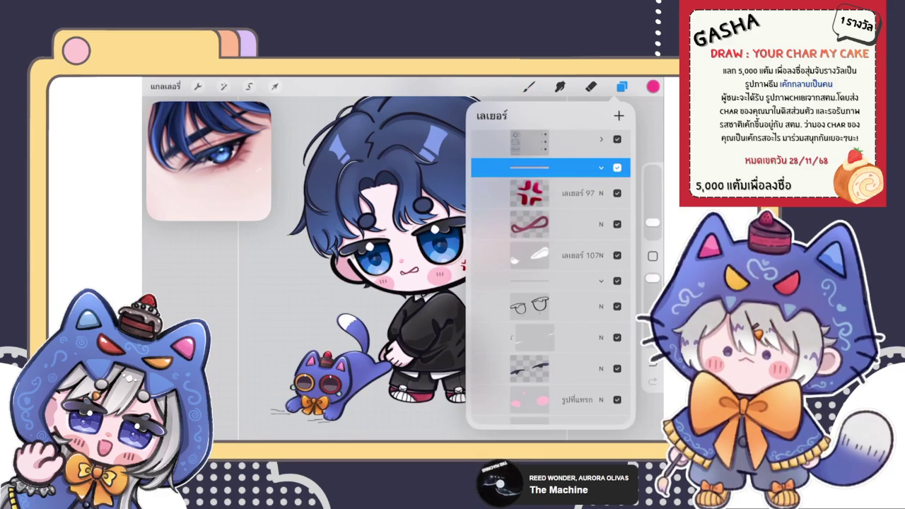
pyautogui.moveTo(552, 340); pyautogui.dragTo(551, 248)
pyautogui.click(552, 215)
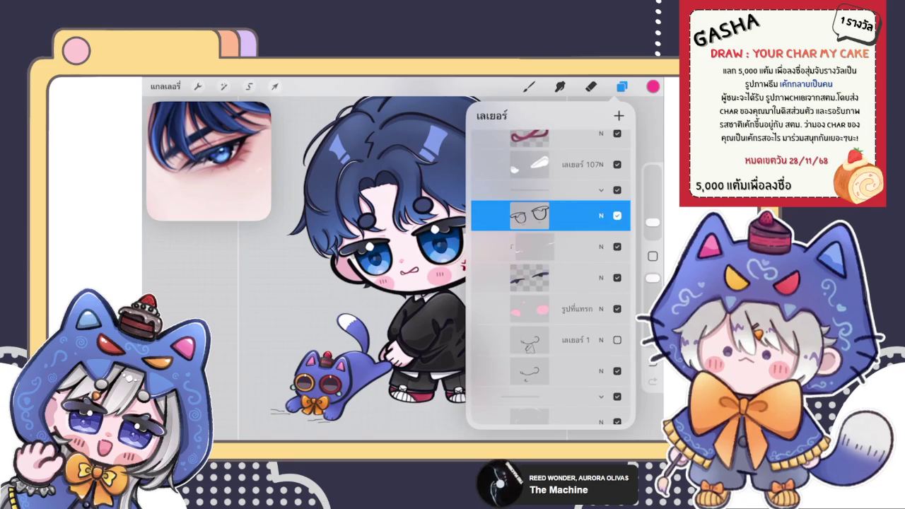
pyautogui.click(529, 86)
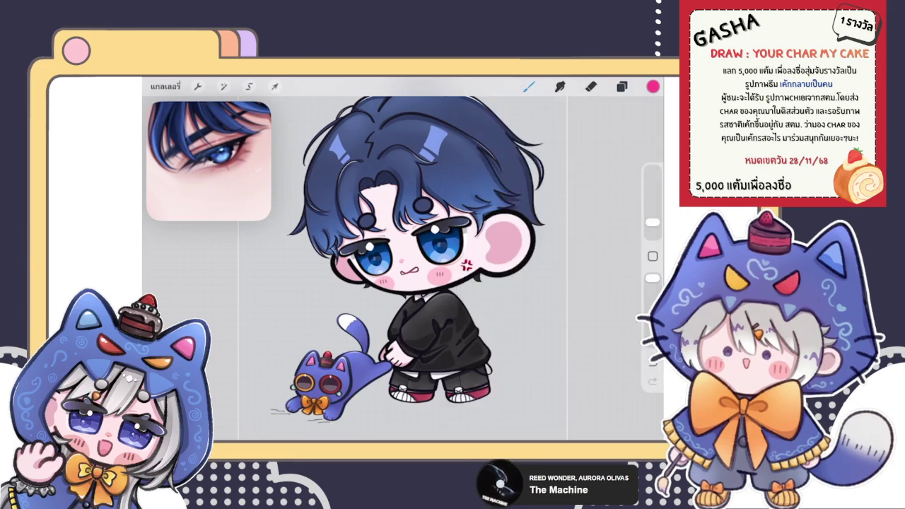
pyautogui.scroll(5, 424, 269)
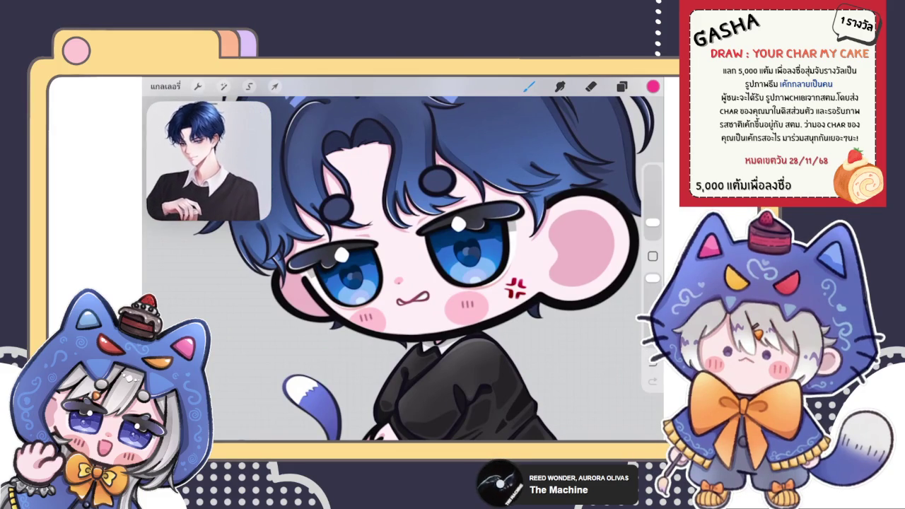
# Start a freehand selection from the left eye toward the mouth, then abandon it.
pyautogui.scroll(5, 403, 262)
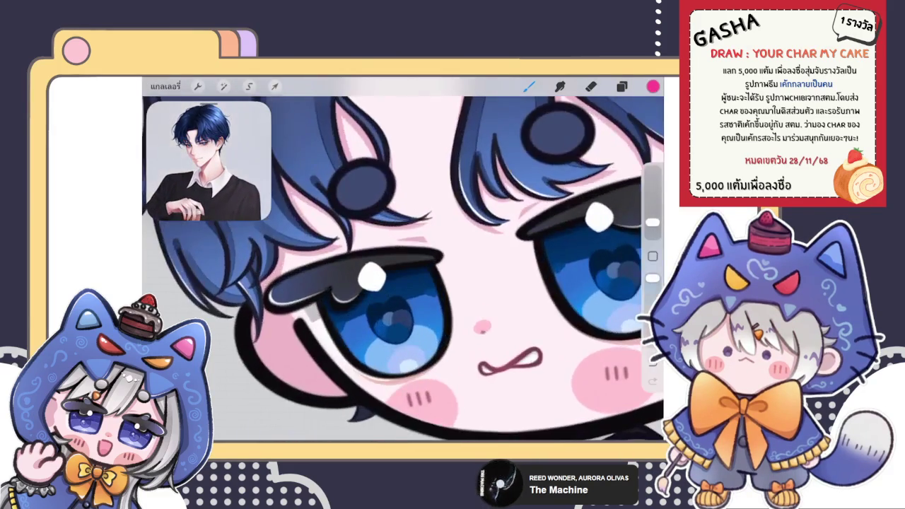
pyautogui.click(249, 86)
pyautogui.click(622, 86)
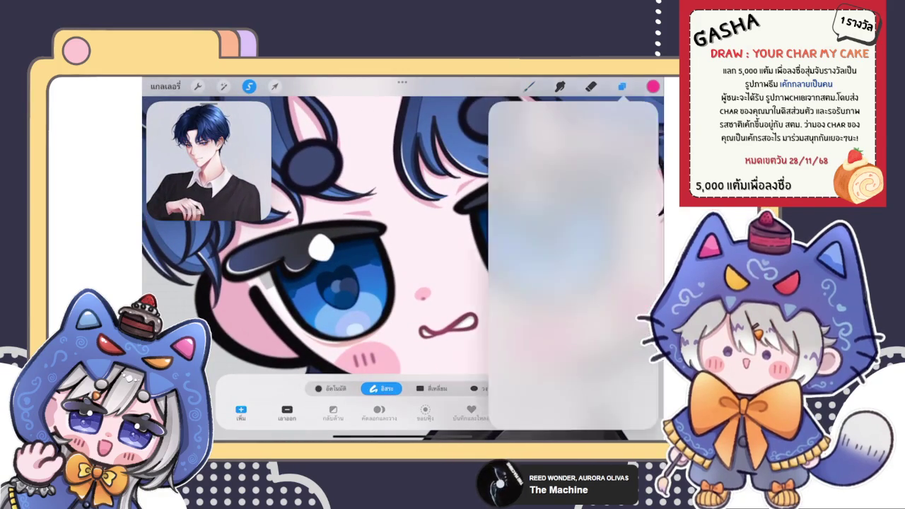
pyautogui.click(529, 86)
pyautogui.click(249, 86)
pyautogui.click(278, 272)
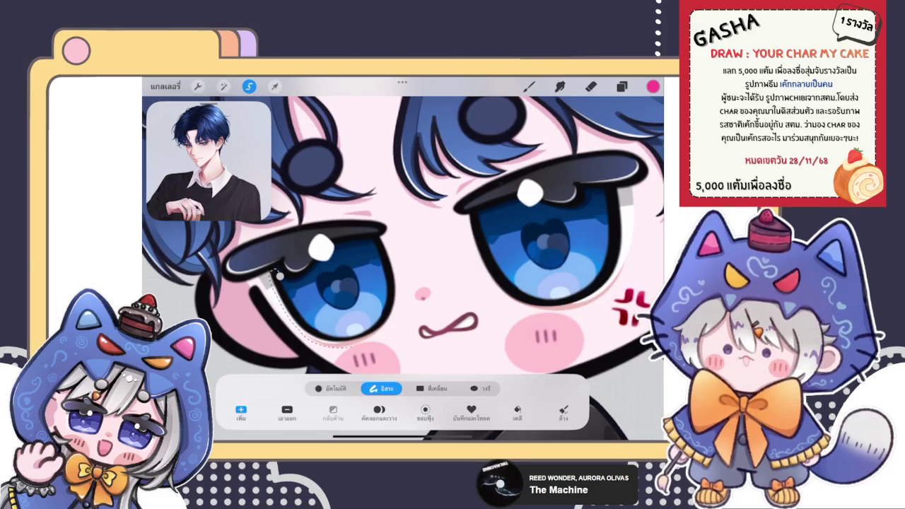
pyautogui.moveTo(278, 272); pyautogui.dragTo(423, 330)
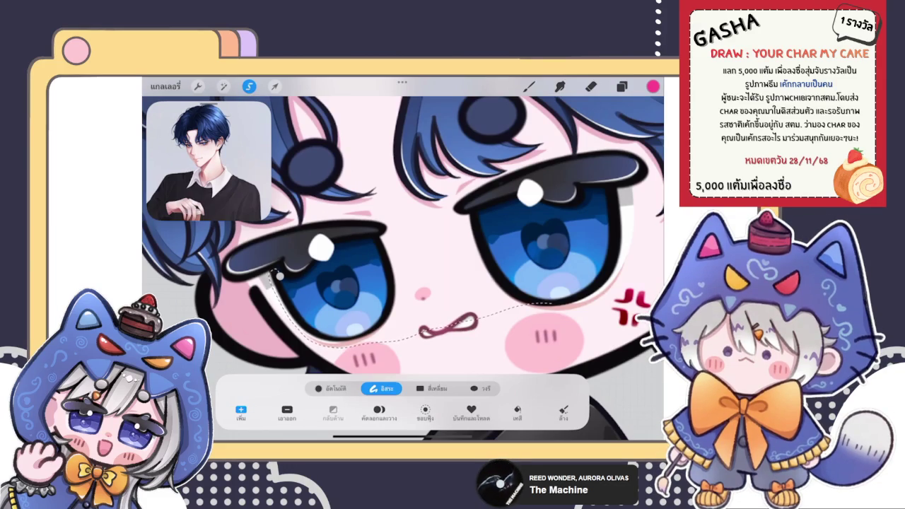
pyautogui.click(529, 86)
pyautogui.click(621, 87)
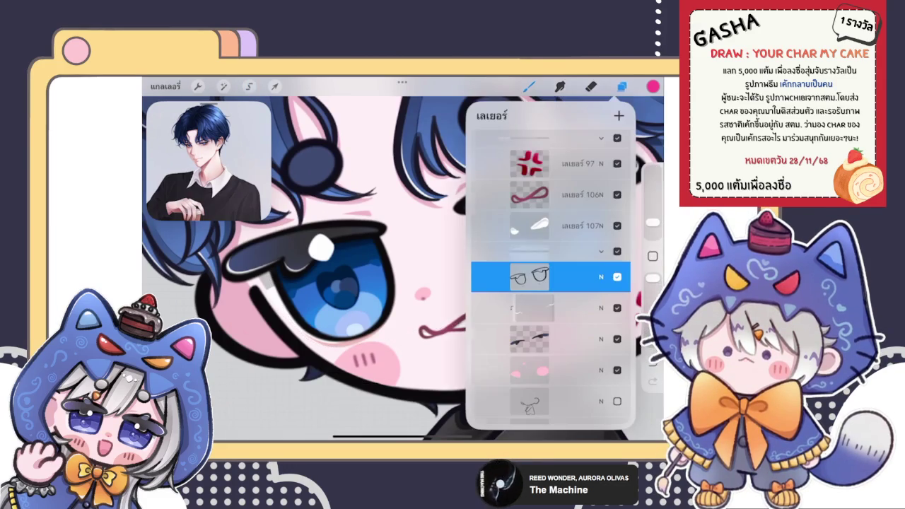
pyautogui.click(622, 86)
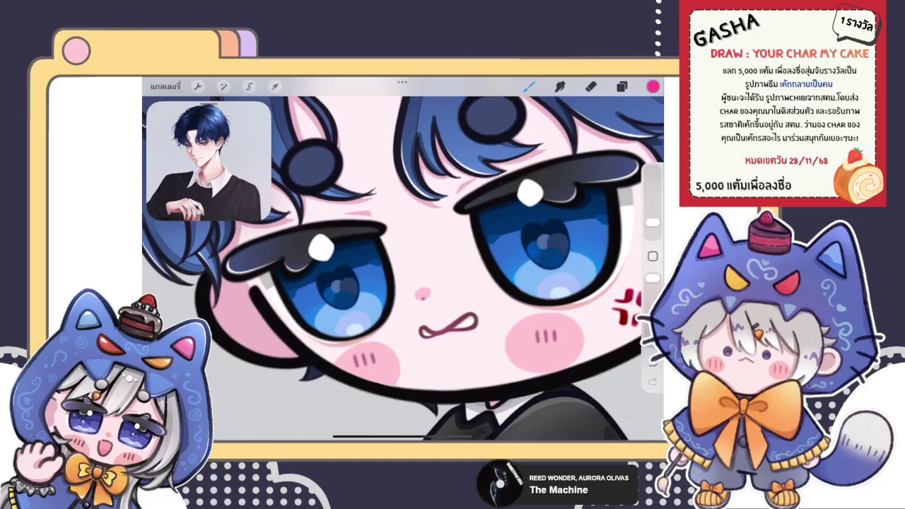
# Trace a freehand loop from the left eye corner past the nose around the right eye and confirm it.
pyautogui.click(249, 86)
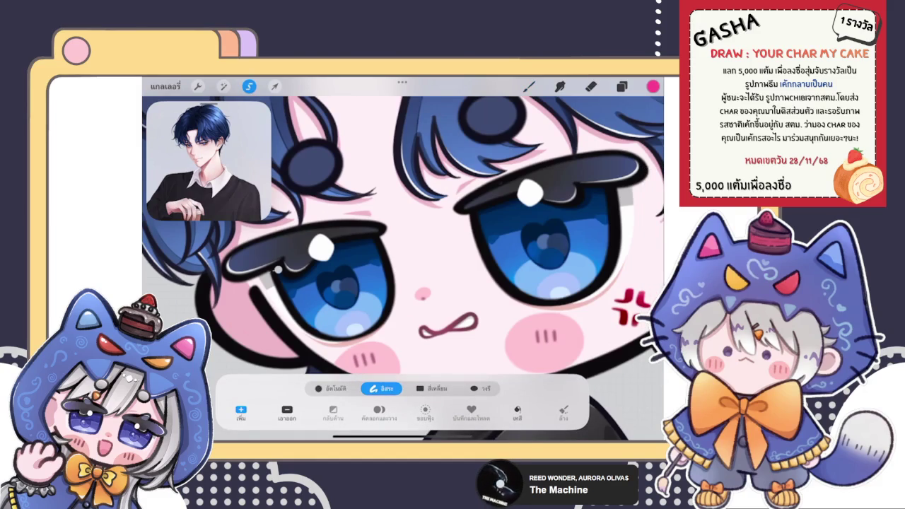
pyautogui.moveTo(267, 274); pyautogui.dragTo(422, 293)
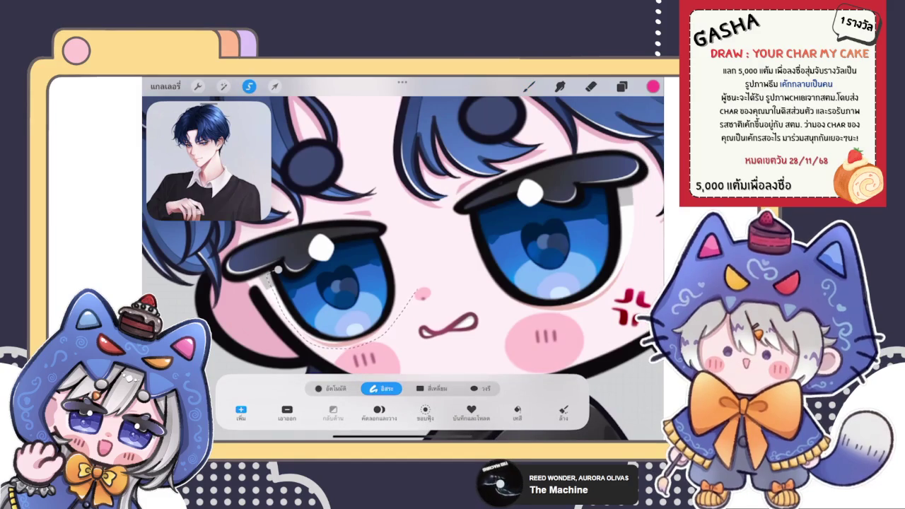
pyautogui.moveTo(523, 308)
pyautogui.mouseDown()
pyautogui.moveTo(626, 192)
pyautogui.moveTo(463, 213)
pyautogui.moveTo(358, 244)
pyautogui.mouseUp()
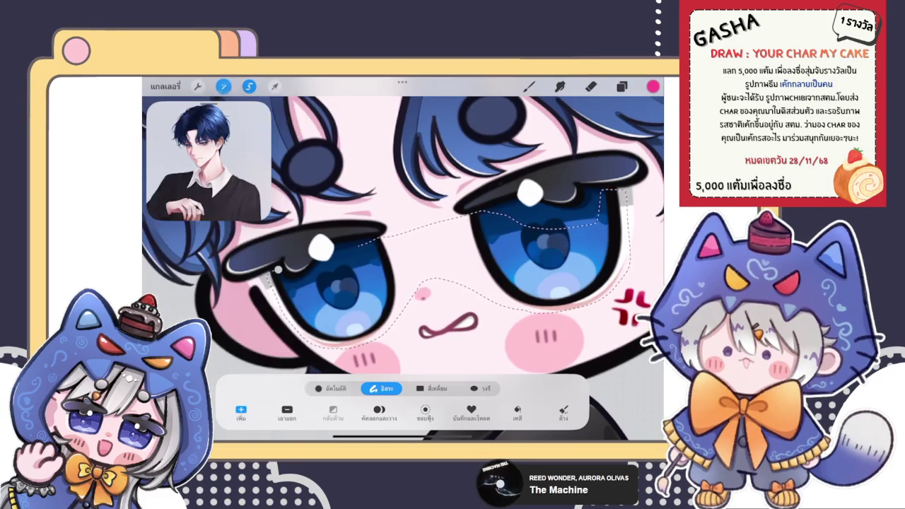
pyautogui.press('b')
pyautogui.moveTo(438, 311); pyautogui.dragTo(509, 230)
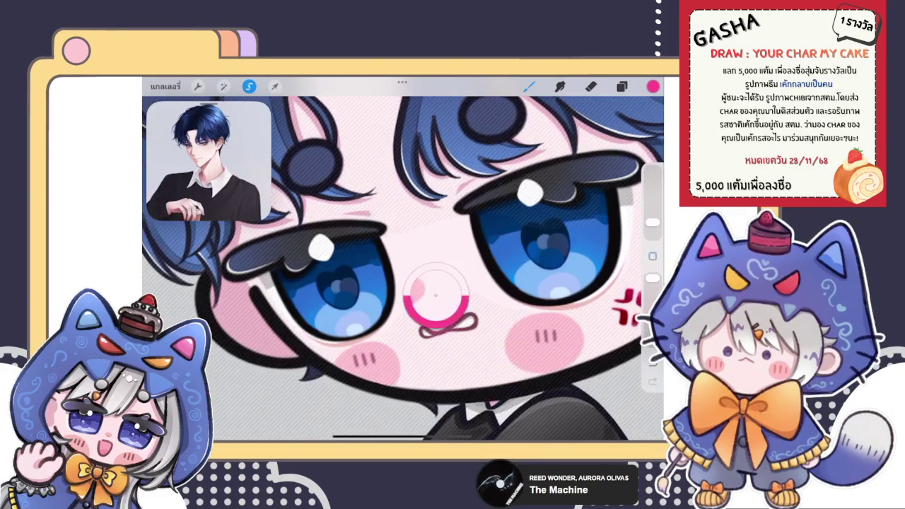
# Test a dark blue stroke over the right eye, then undo it.
pyautogui.click(653, 85)
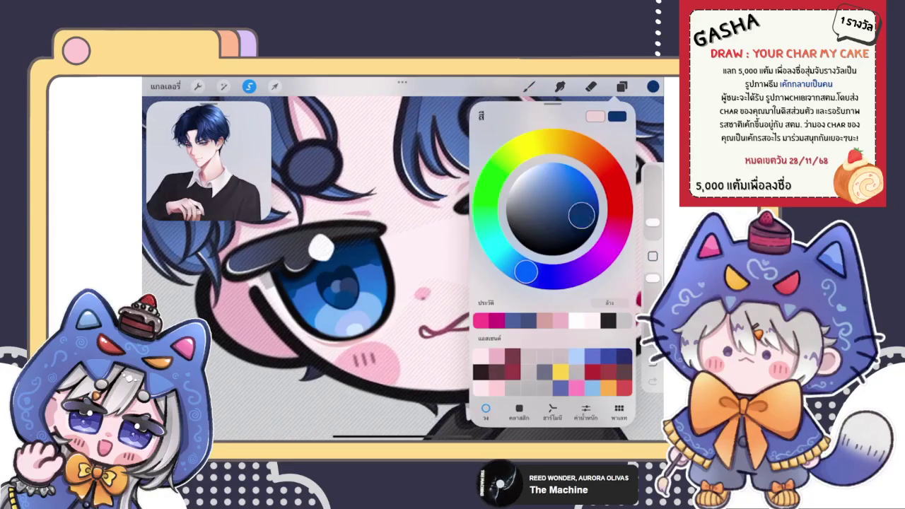
pyautogui.click(529, 85)
pyautogui.click(529, 86)
pyautogui.moveTo(516, 268); pyautogui.dragTo(594, 304)
pyautogui.hotkey('ctrl', 'z')
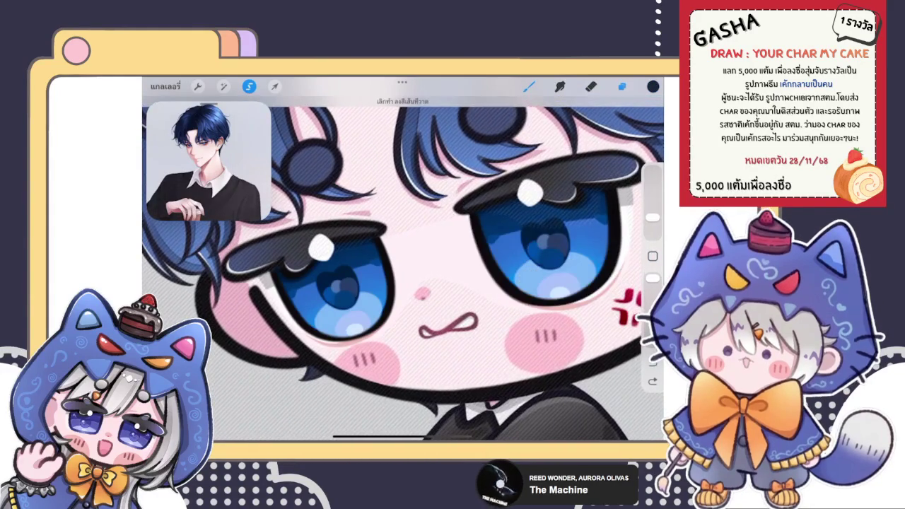
# Review the glasses layer options and colour, then toggle Eraser and back to Brush.
pyautogui.click(622, 86)
pyautogui.click(573, 276)
pyautogui.click(552, 115)
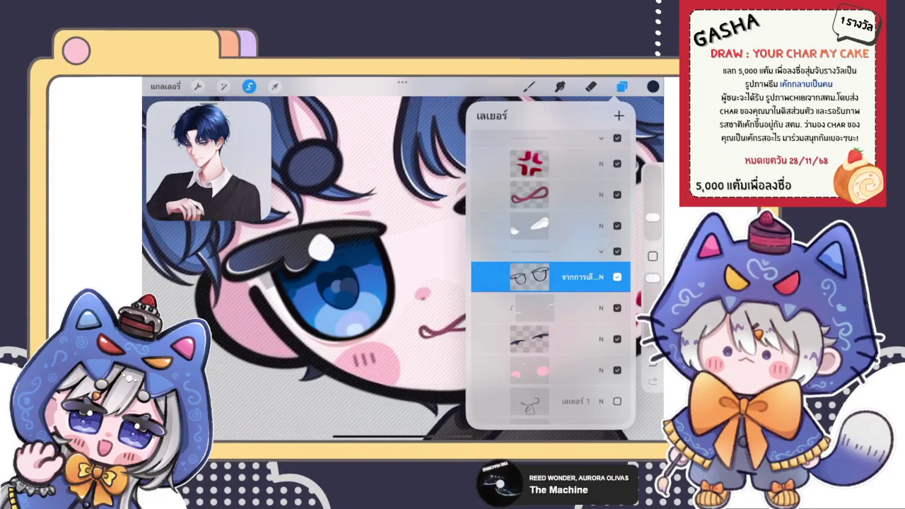
pyautogui.click(622, 86)
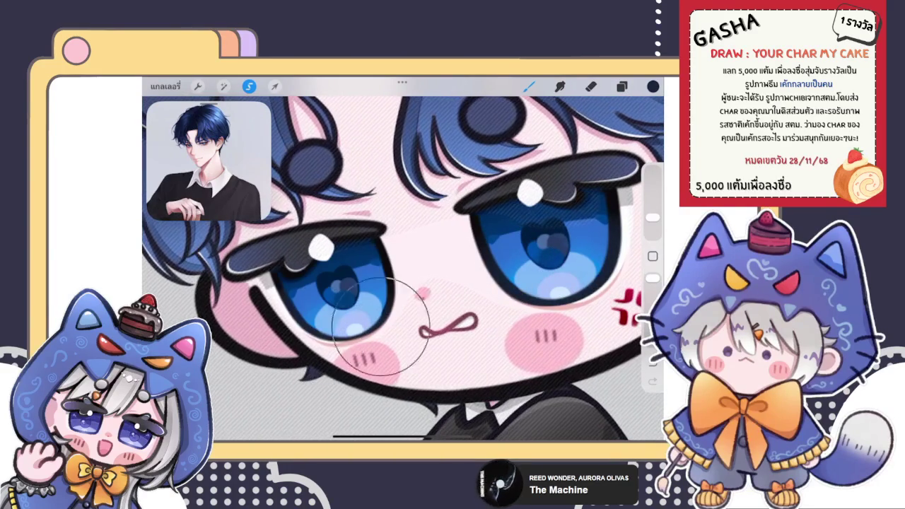
pyautogui.click(653, 86)
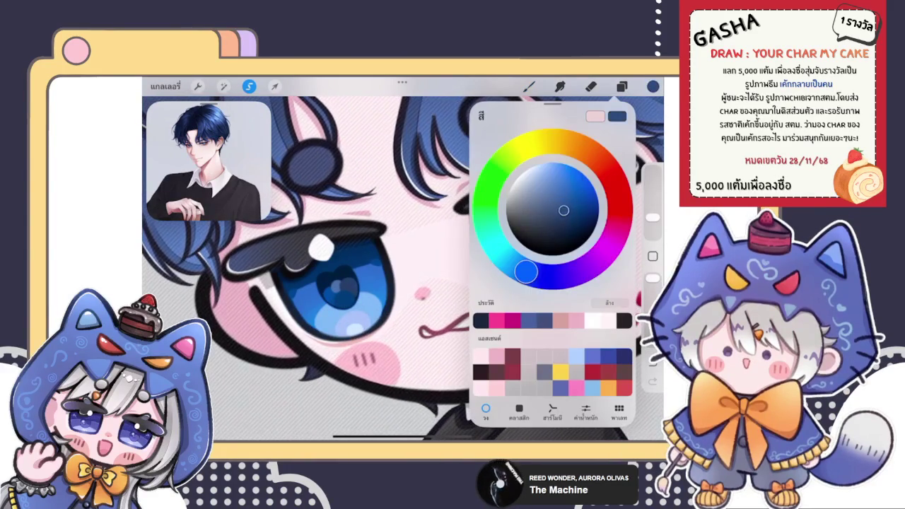
pyautogui.click(529, 86)
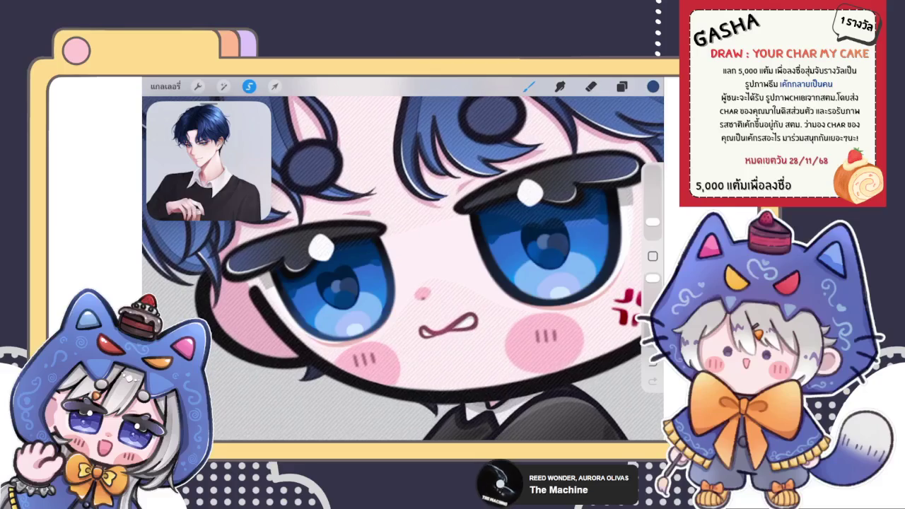
pyautogui.press('e')
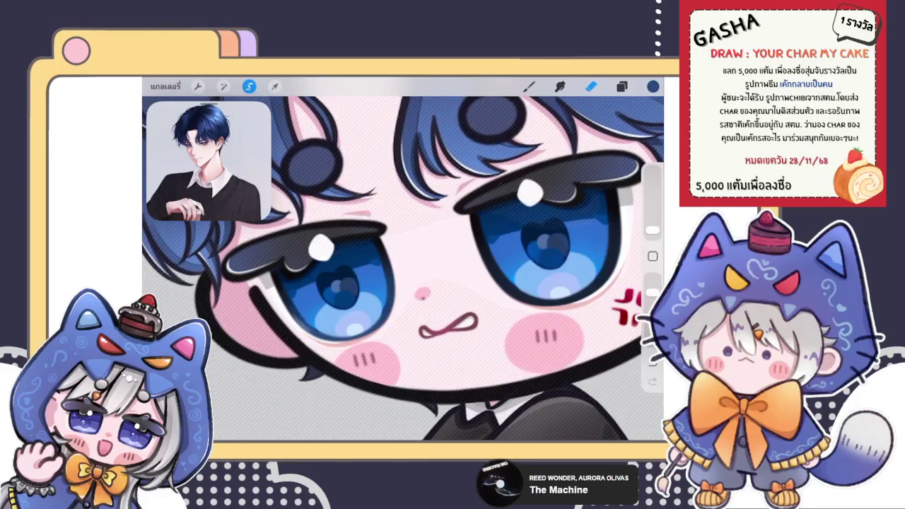
pyautogui.press('b')
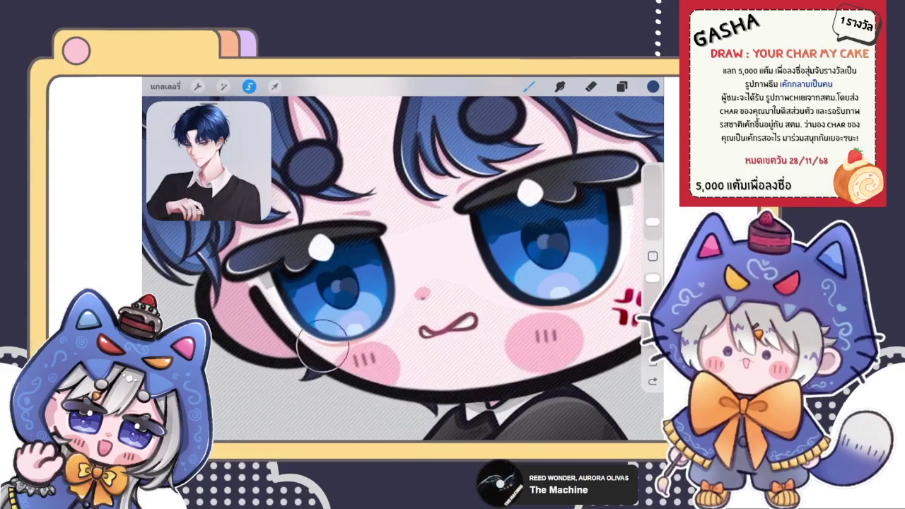
pyautogui.scroll(-1, 321, 247)
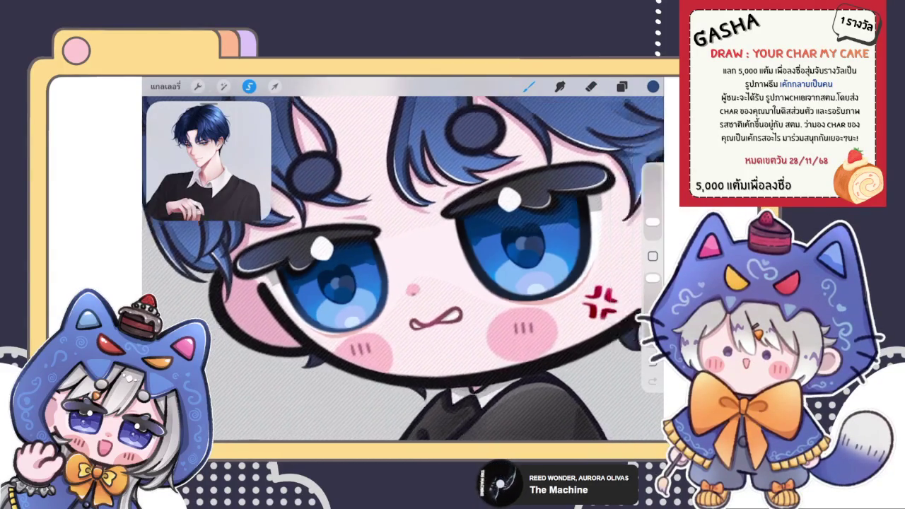
pyautogui.hscroll(3, 403, 268)
pyautogui.scroll(1, 403, 269)
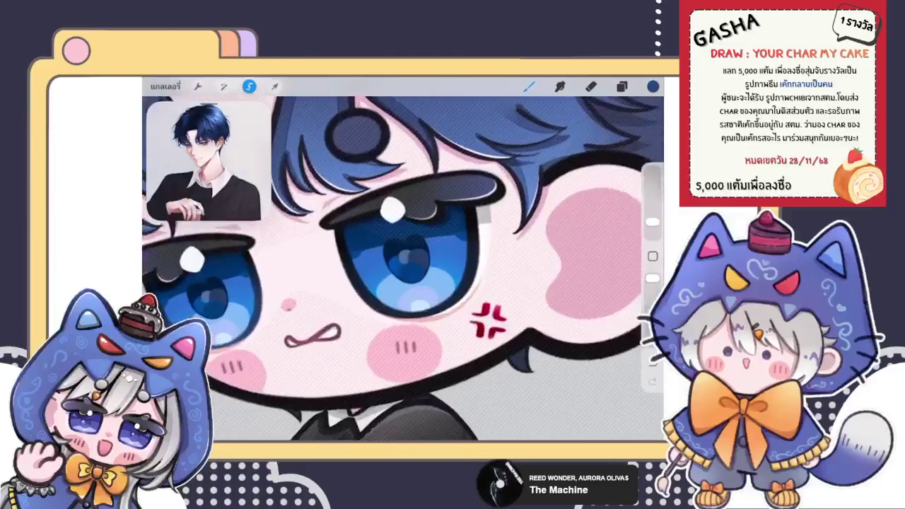
pyautogui.scroll(1, 453, 262)
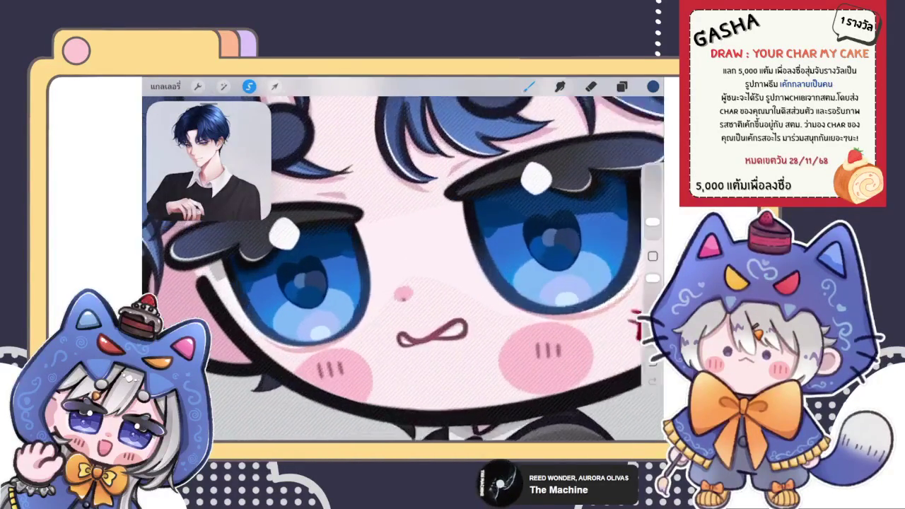
# Check the current colour and confirm the brush size is 4%.
pyautogui.click(653, 85)
pyautogui.scroll(3, 403, 268)
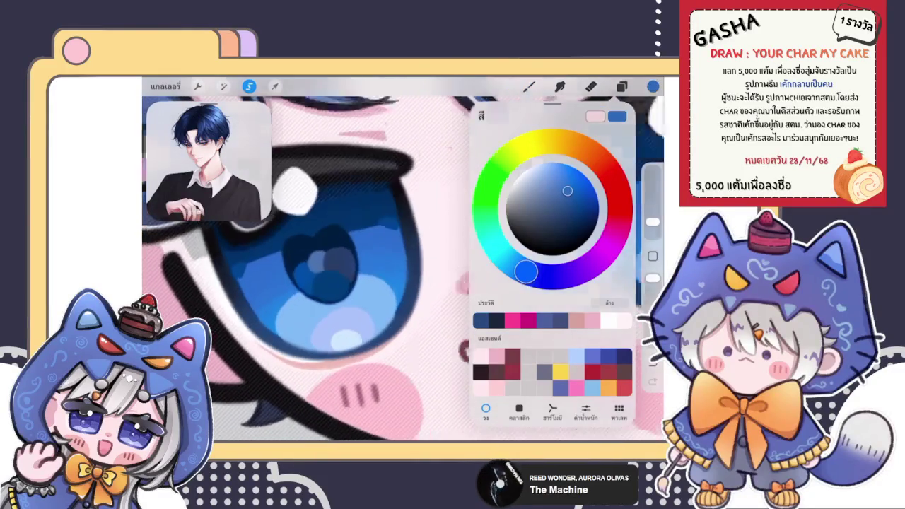
pyautogui.click(652, 86)
pyautogui.click(653, 222)
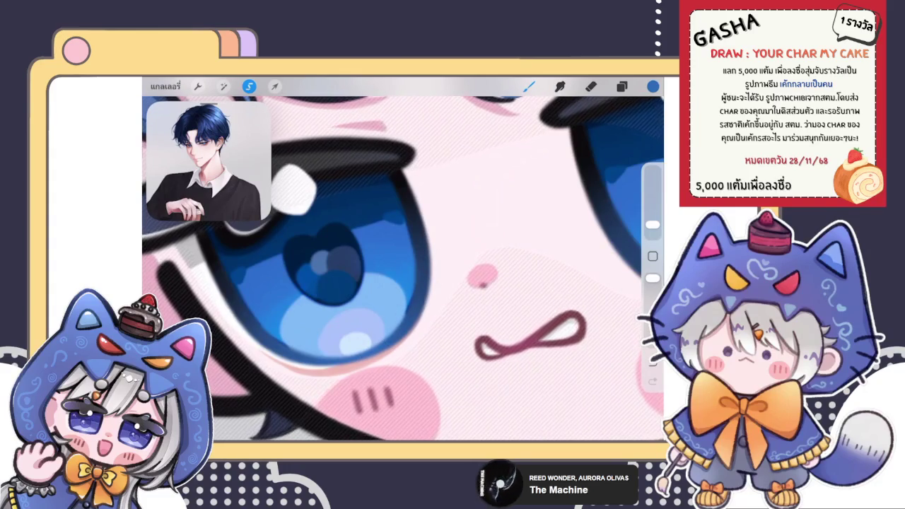
pyautogui.scroll(-5, 403, 269)
pyautogui.scroll(4, 403, 269)
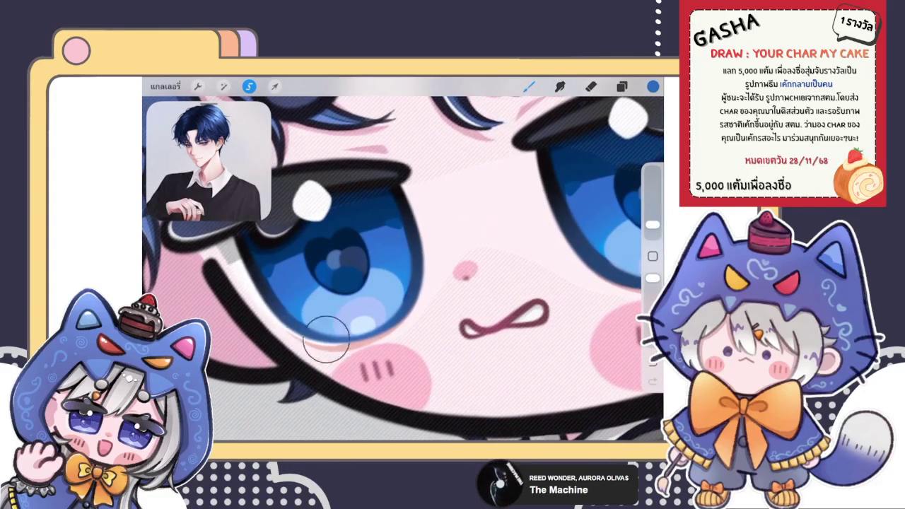
pyautogui.scroll(-3, 403, 269)
pyautogui.scroll(3, 403, 269)
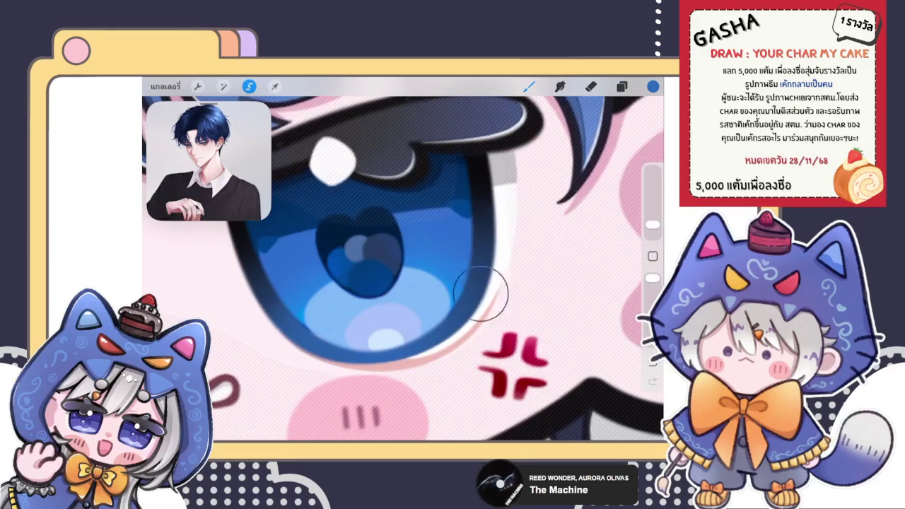
# Brush pale blue-white highlights along the lower iris.
pyautogui.click(653, 87)
pyautogui.click(561, 184)
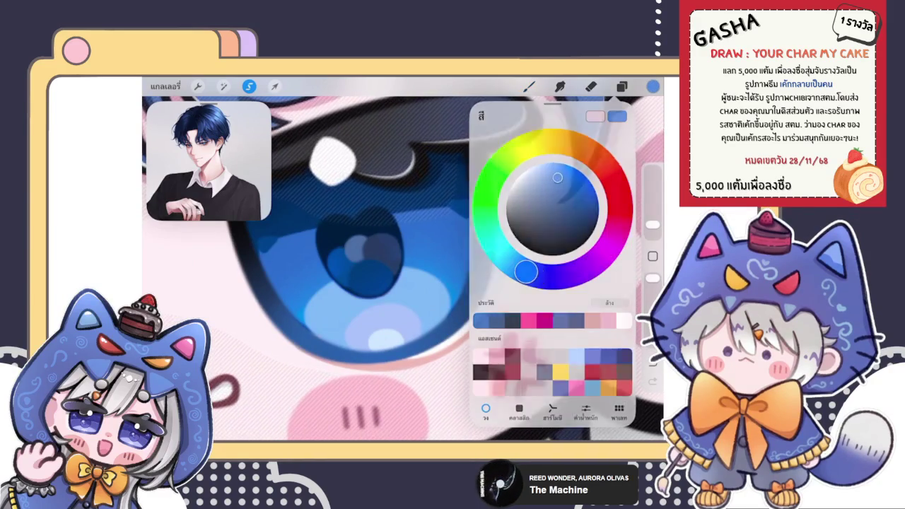
pyautogui.click(385, 369)
pyautogui.moveTo(385, 369)
pyautogui.mouseDown()
pyautogui.moveTo(323, 333)
pyautogui.moveTo(424, 337)
pyautogui.mouseUp()
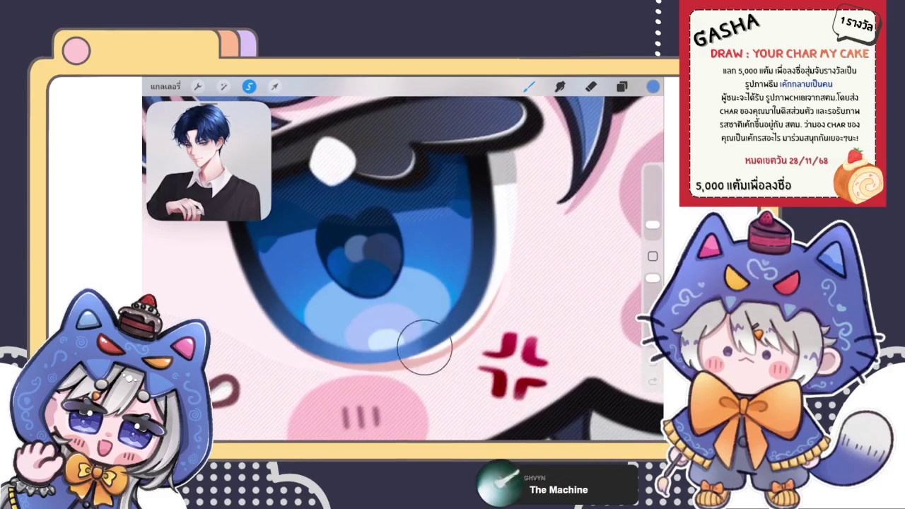
pyautogui.scroll(-5, 403, 269)
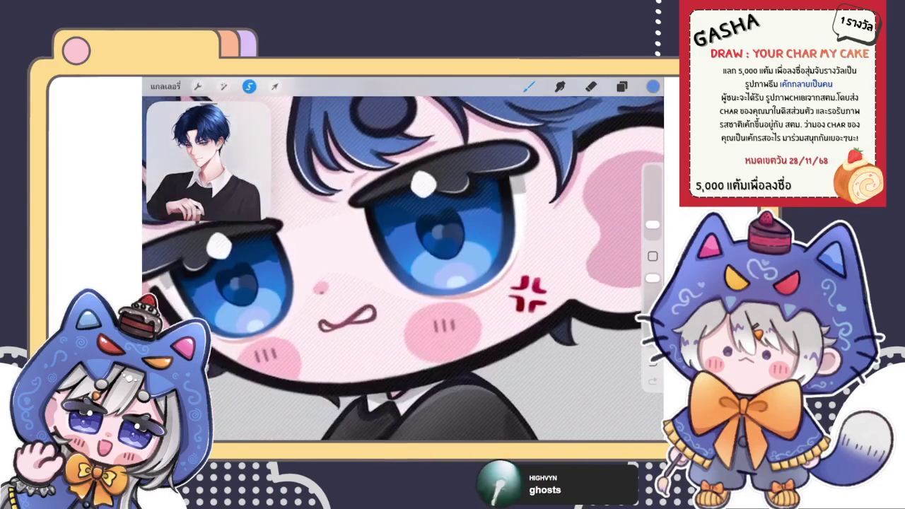
pyautogui.scroll(3, 403, 269)
pyautogui.moveTo(364, 365)
pyautogui.mouseDown()
pyautogui.moveTo(358, 343)
pyautogui.moveTo(401, 317)
pyautogui.mouseUp()
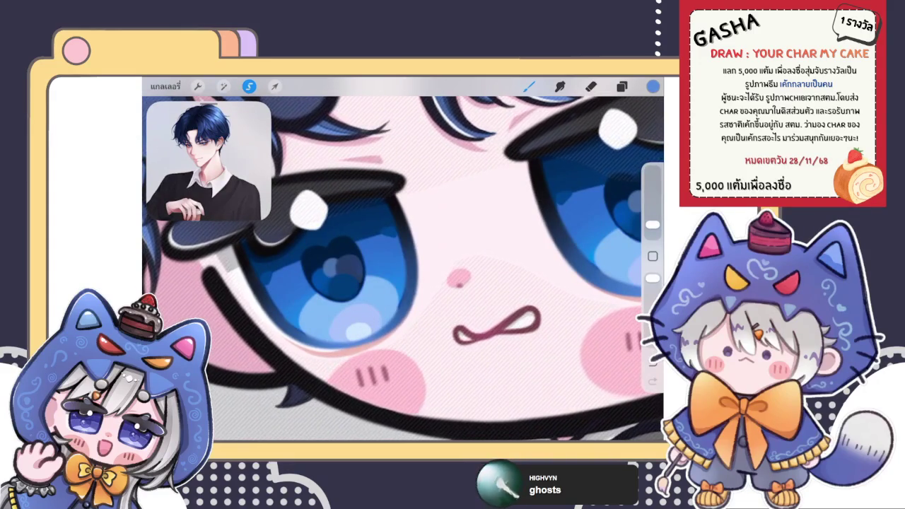
pyautogui.click(653, 86)
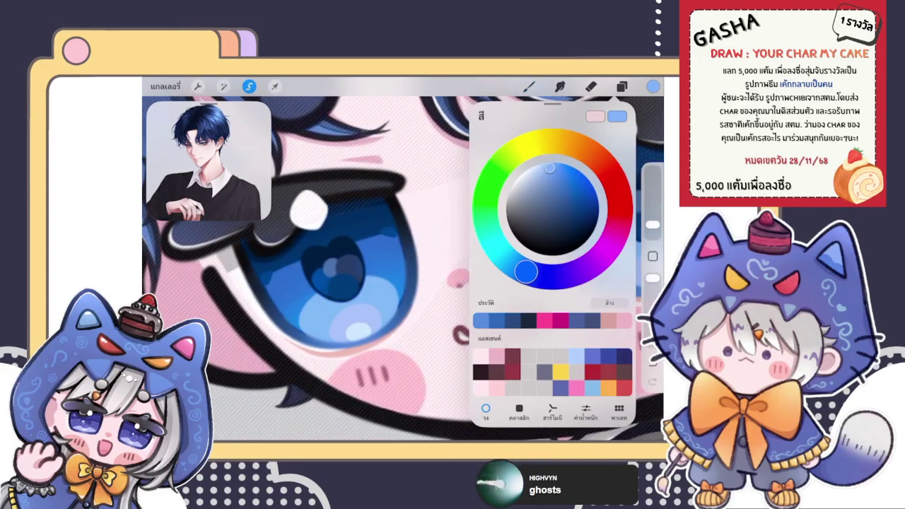
pyautogui.click(529, 86)
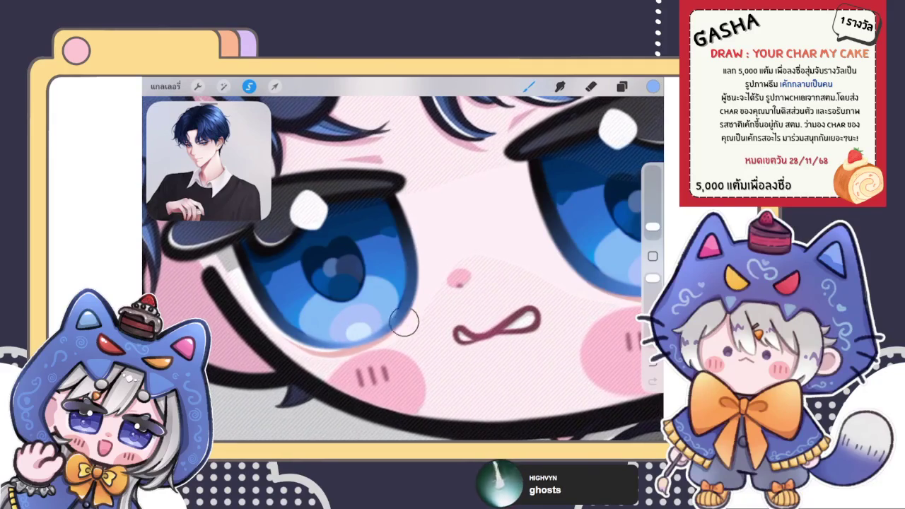
# Expand the layer group that holds the eyes in the Layers panel.
pyautogui.hscroll(5, 404, 315)
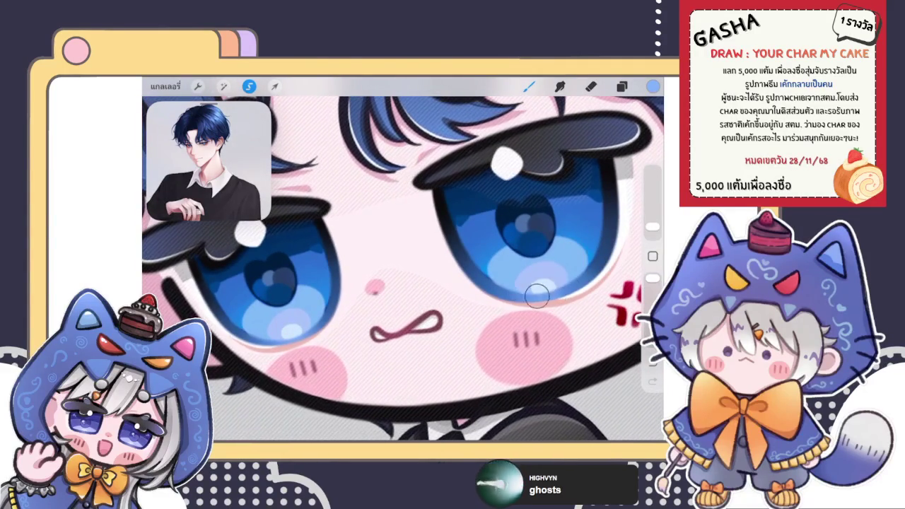
pyautogui.scroll(-5, 403, 269)
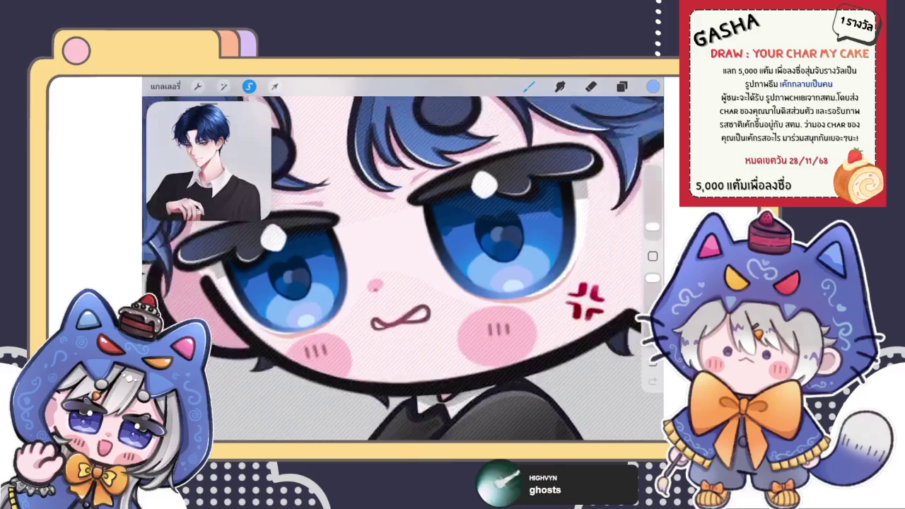
pyautogui.scroll(5, 404, 268)
pyautogui.scroll(3, 403, 269)
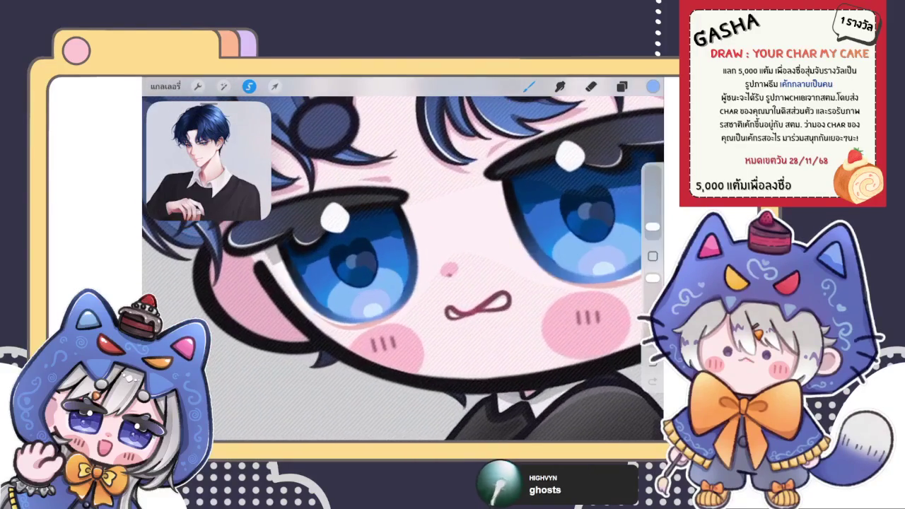
pyautogui.click(622, 85)
pyautogui.click(552, 256)
pyautogui.scroll(-3, 551, 276)
pyautogui.scroll(-3, 551, 276)
pyautogui.scroll(-2, 551, 276)
pyautogui.scroll(-2, 551, 276)
pyautogui.click(602, 232)
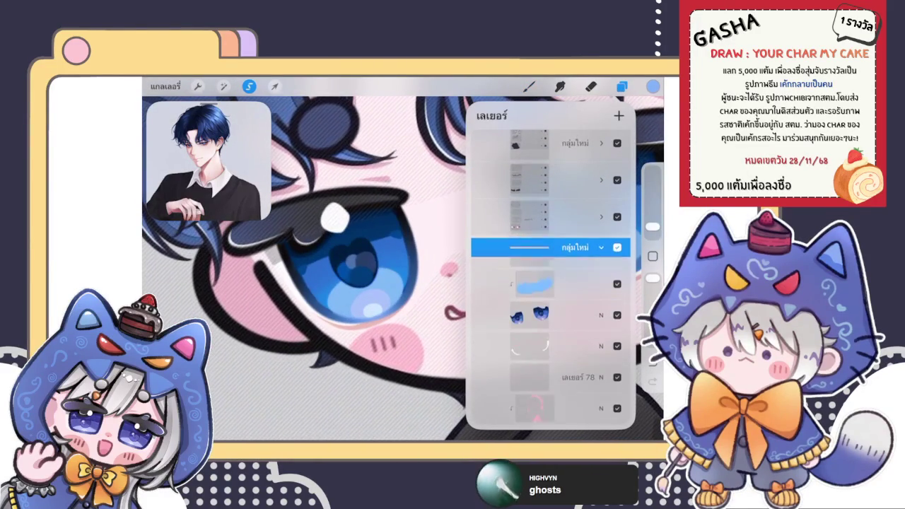
# Make the eye layer inside the group the active layer.
pyautogui.click(537, 333)
pyautogui.click(622, 85)
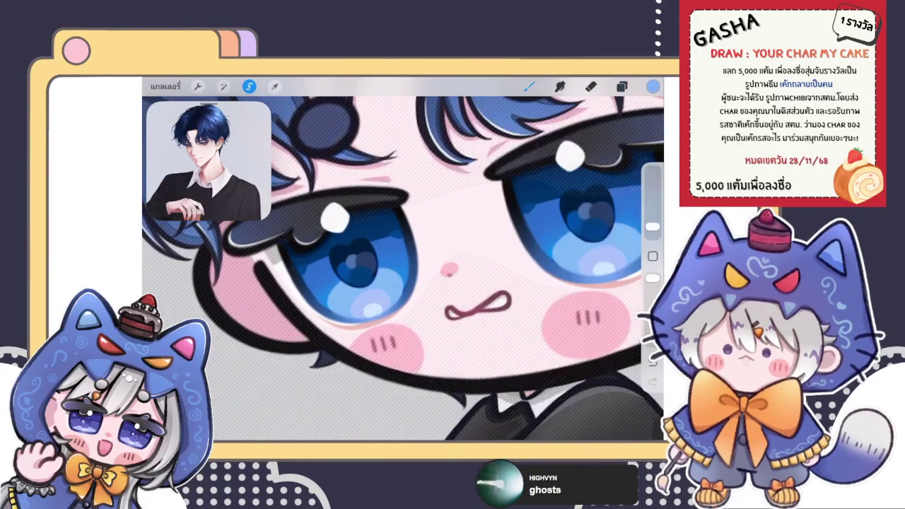
pyautogui.scroll(3, 403, 269)
pyautogui.scroll(3, 403, 268)
pyautogui.scroll(3, 460, 269)
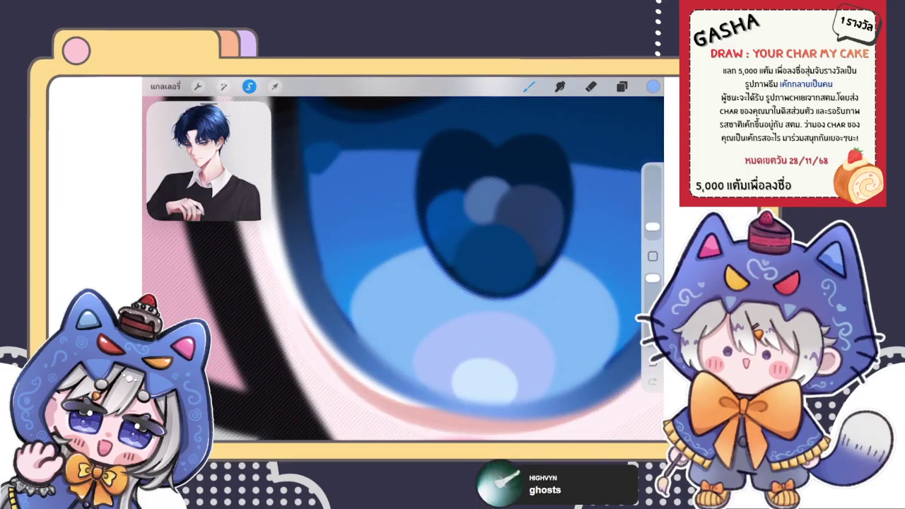
# Switch to the ตัวเขียน pen brush, keeping the current colour.
pyautogui.click(529, 86)
pyautogui.click(566, 265)
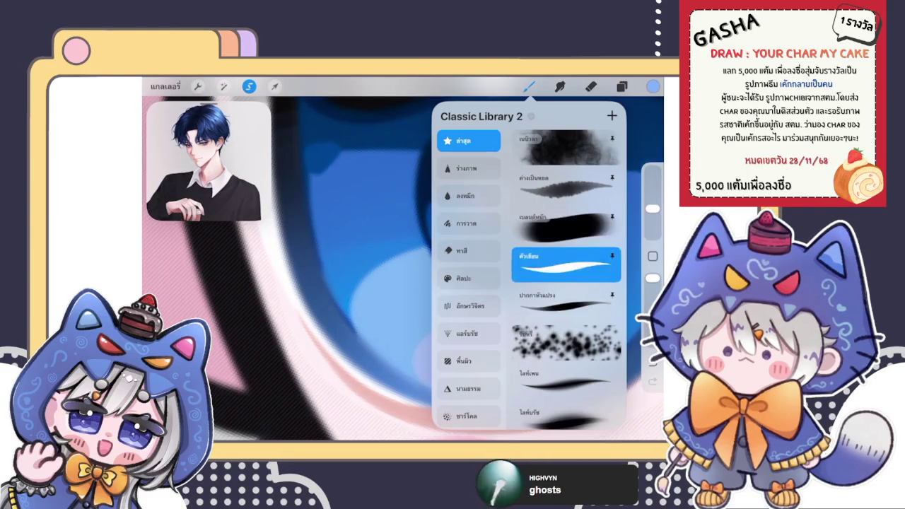
pyautogui.click(529, 86)
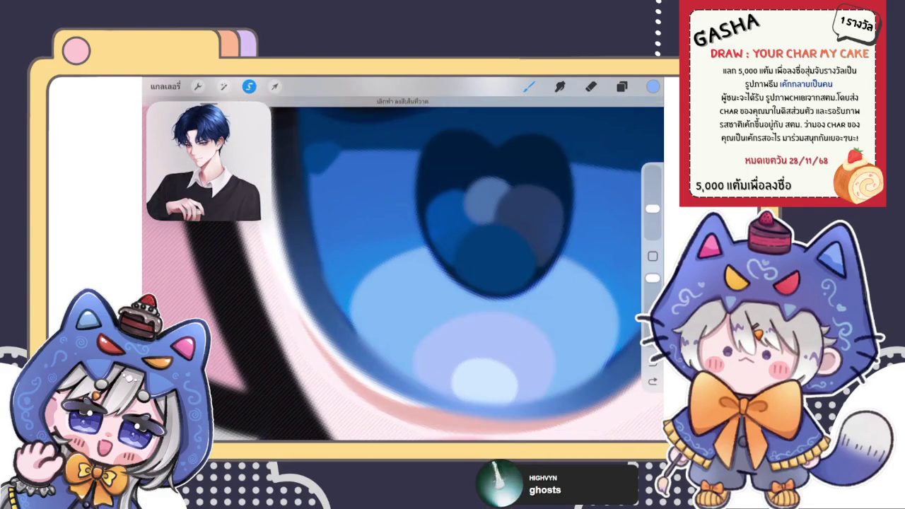
pyautogui.click(653, 86)
pyautogui.click(653, 85)
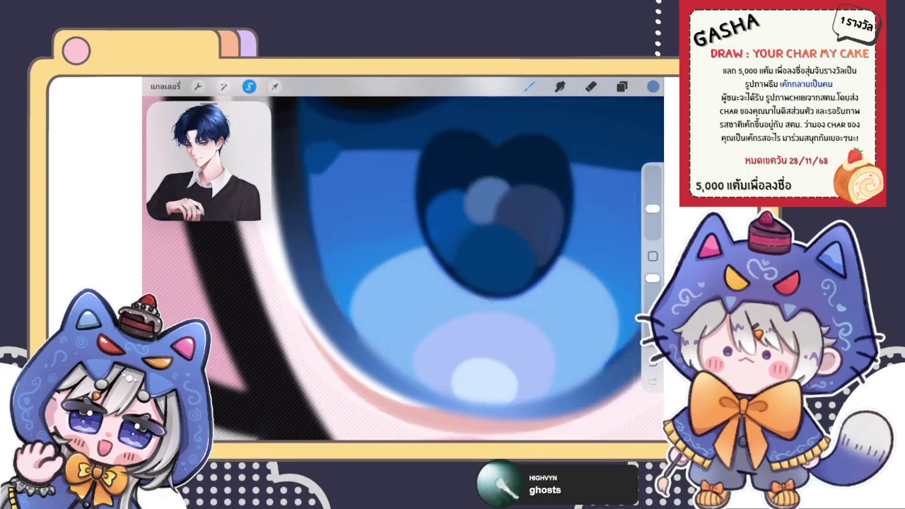
pyautogui.scroll(-5, 404, 269)
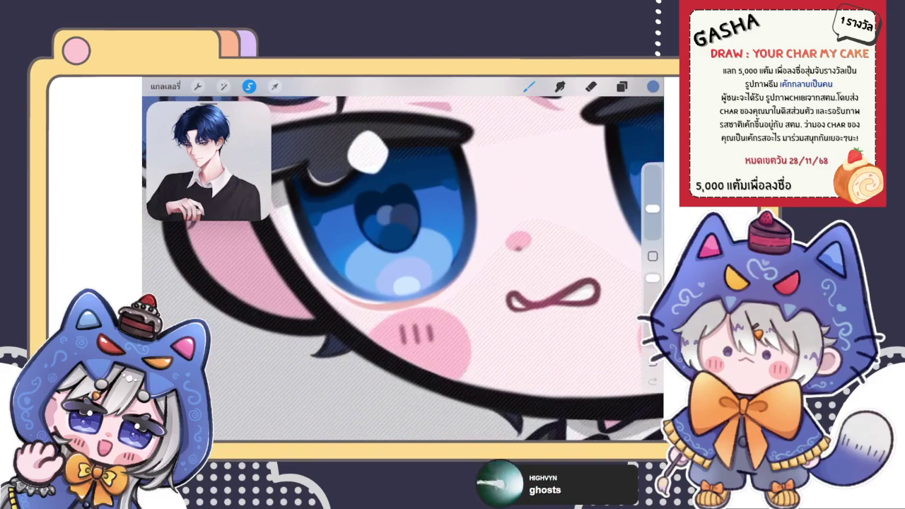
pyautogui.scroll(5, 471, 253)
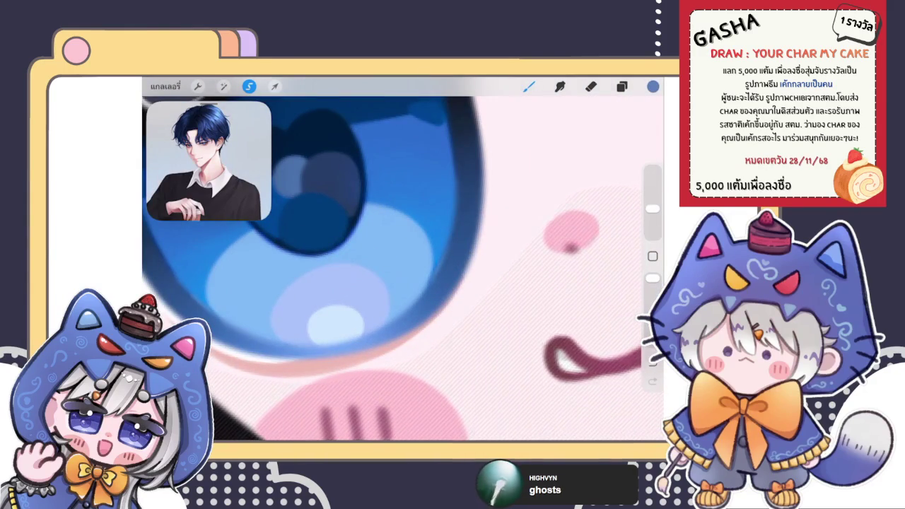
pyautogui.click(652, 86)
pyautogui.click(653, 86)
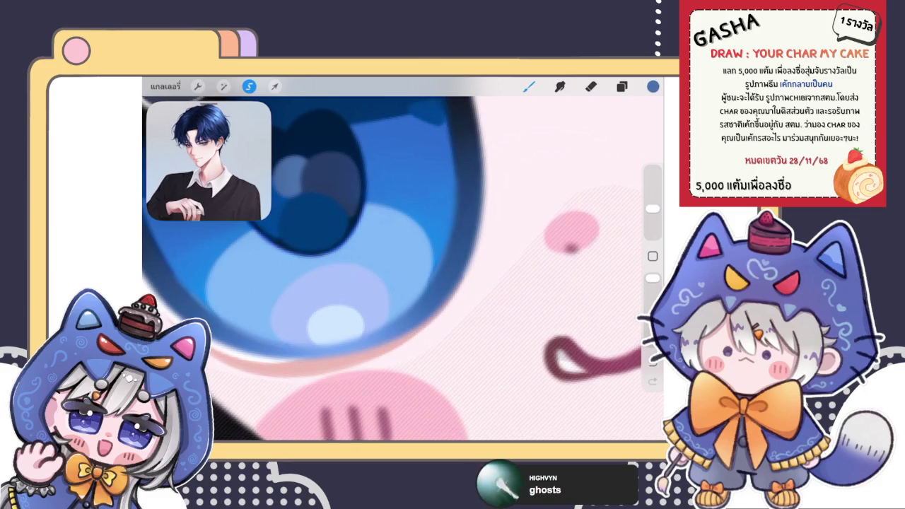
# Deselect the eye region so the whole chibi artwork is visible.
pyautogui.scroll(-2, 403, 269)
pyautogui.scroll(-2, 403, 269)
pyautogui.scroll(3, 403, 269)
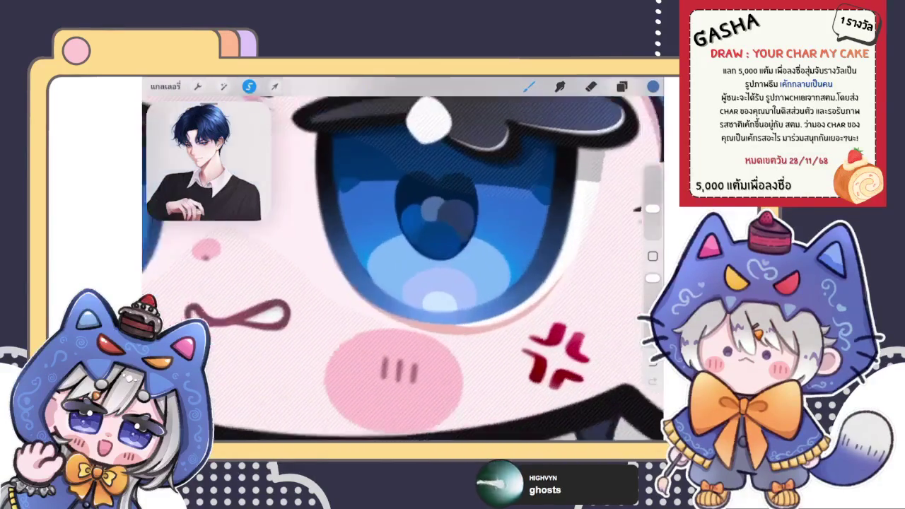
pyautogui.scroll(2, 403, 269)
pyautogui.scroll(2, 438, 233)
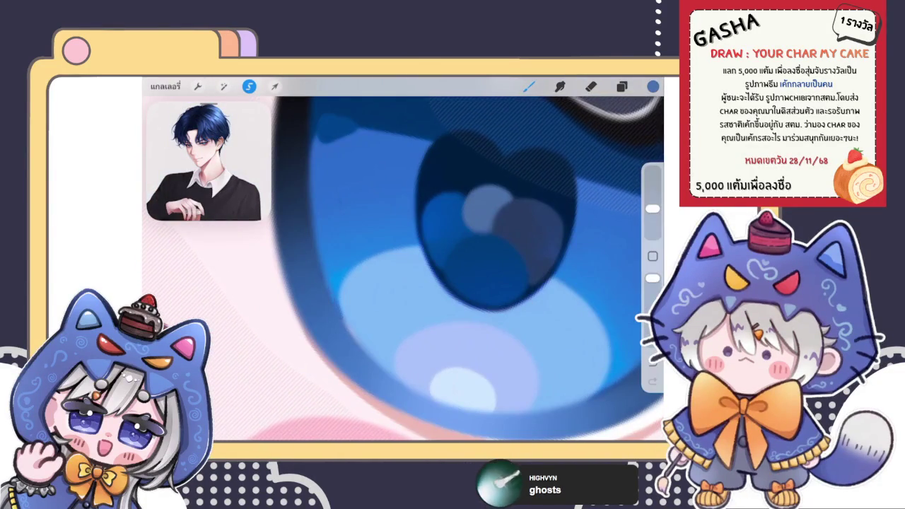
pyautogui.scroll(-2, 403, 269)
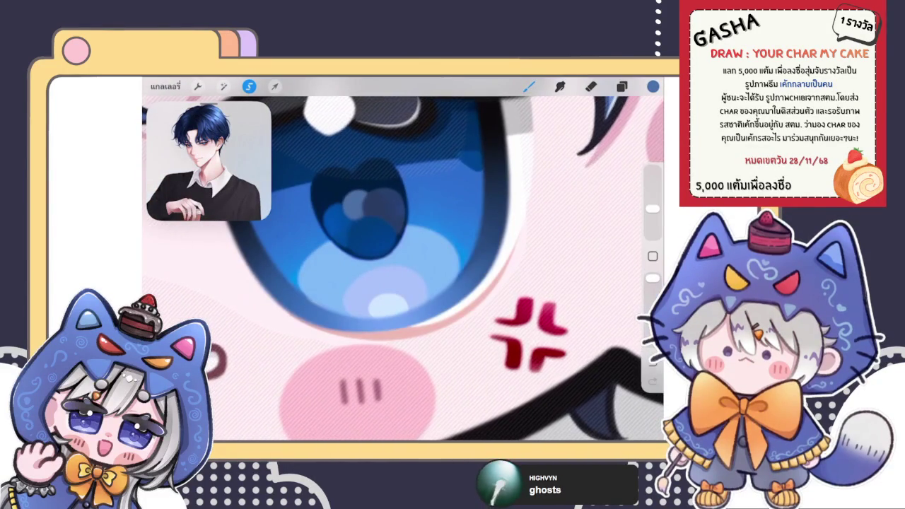
pyautogui.scroll(-3, 403, 269)
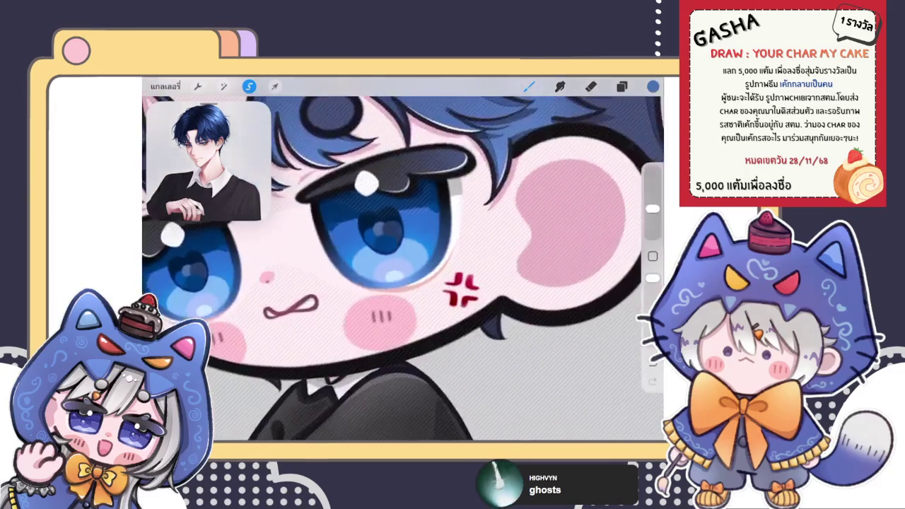
pyautogui.scroll(-2, 403, 269)
pyautogui.click(249, 85)
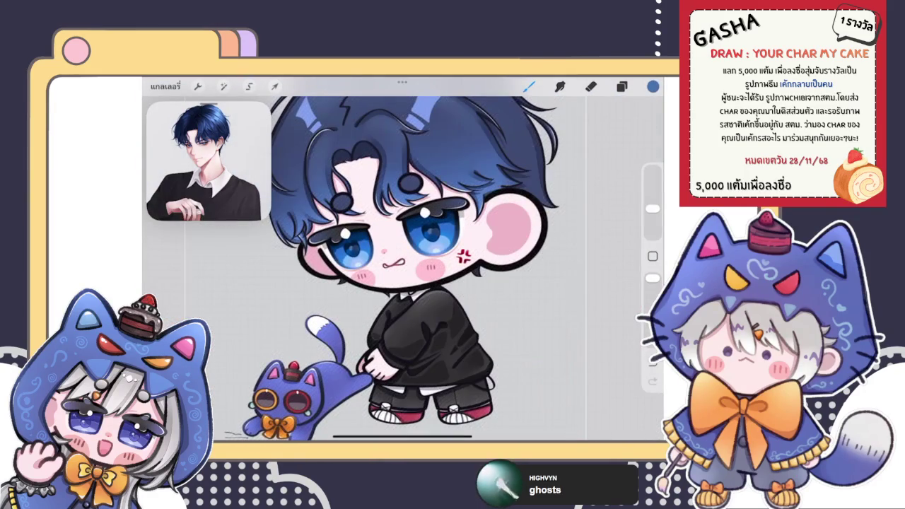
pyautogui.scroll(-3, 403, 269)
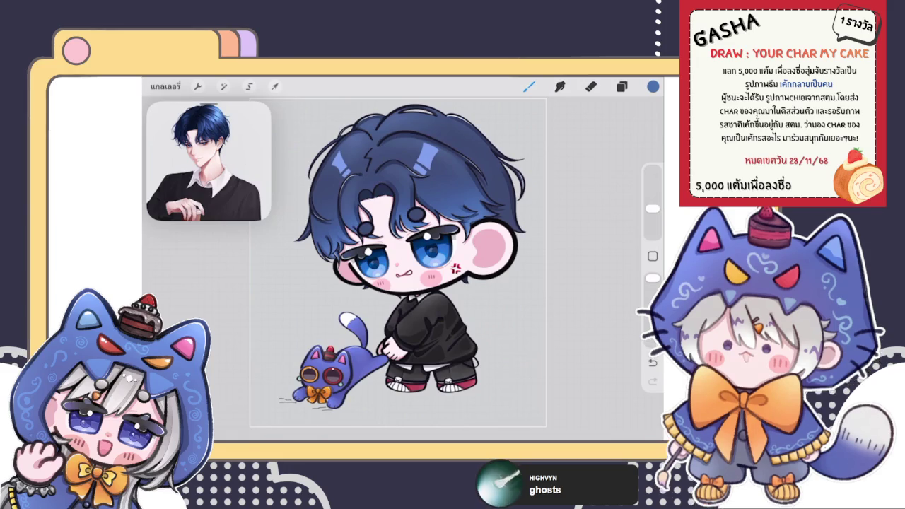
pyautogui.click(622, 86)
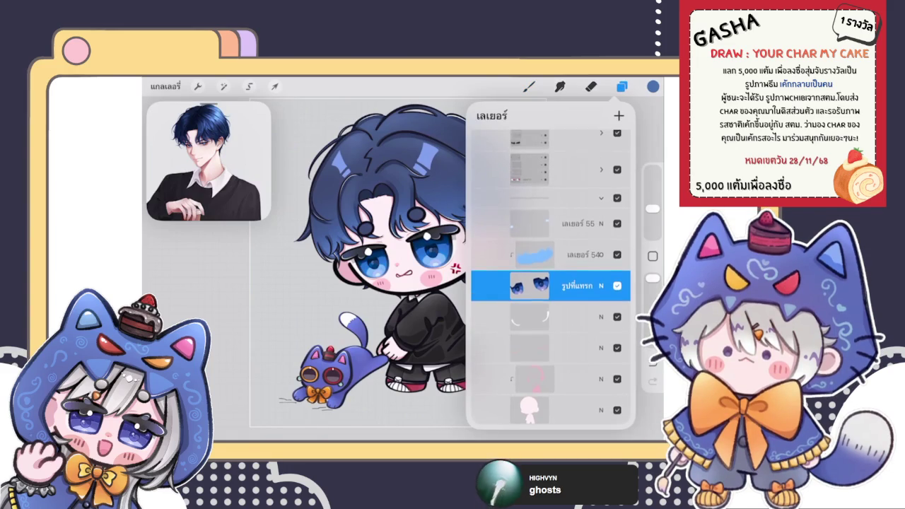
# Make the eyelash layer near the top of the layer list active.
pyautogui.scroll(-3, 551, 276)
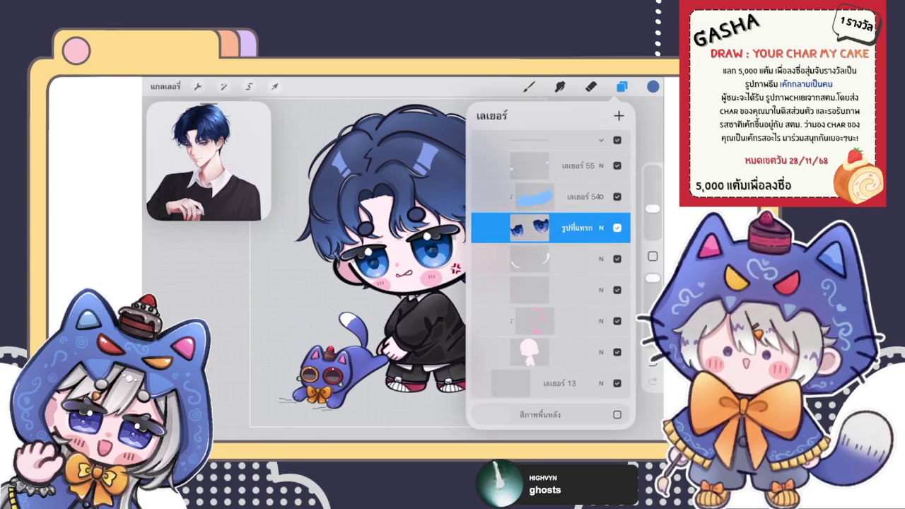
pyautogui.scroll(3, 551, 276)
pyautogui.scroll(5, 551, 276)
pyautogui.scroll(3, 551, 276)
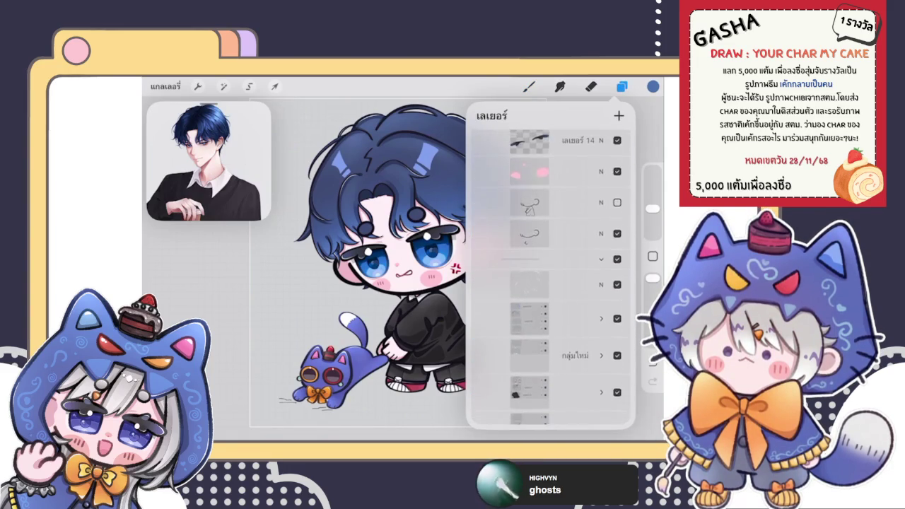
pyautogui.scroll(3, 551, 276)
pyautogui.click(551, 254)
pyautogui.click(529, 86)
pyautogui.scroll(5, 425, 268)
pyautogui.scroll(3, 425, 268)
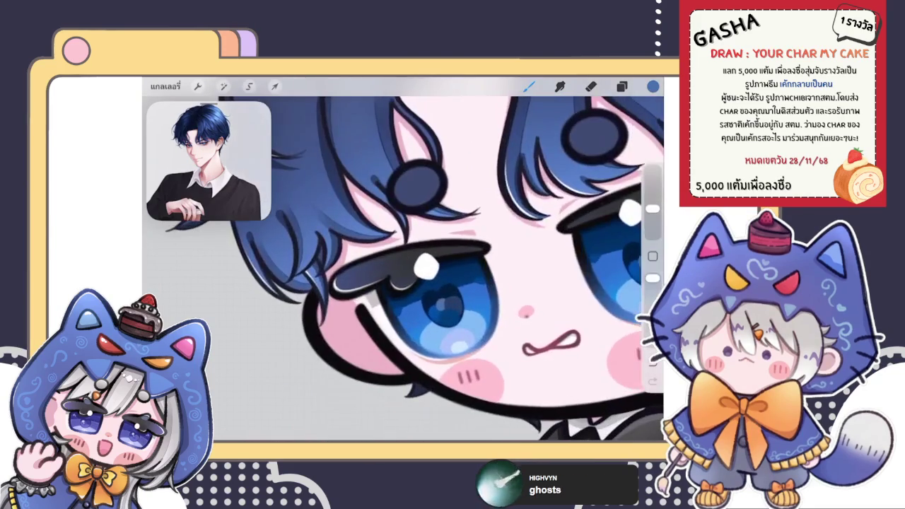
# Blend the upper eyelash from its left end toward the iris with a slightly larger blending brush.
pyautogui.click(653, 86)
pyautogui.click(529, 86)
pyautogui.click(566, 227)
pyautogui.click(529, 86)
pyautogui.moveTo(652, 226); pyautogui.dragTo(652, 224)
pyautogui.moveTo(315, 329)
pyautogui.mouseDown()
pyautogui.moveTo(350, 290)
pyautogui.moveTo(348, 272)
pyautogui.moveTo(386, 258)
pyautogui.mouseUp()
pyautogui.moveTo(326, 282); pyautogui.dragTo(354, 261)
pyautogui.moveTo(354, 297)
pyautogui.mouseDown()
pyautogui.moveTo(407, 290)
pyautogui.moveTo(392, 315)
pyautogui.moveTo(403, 322)
pyautogui.mouseUp()
pyautogui.moveTo(396, 283); pyautogui.dragTo(414, 297)
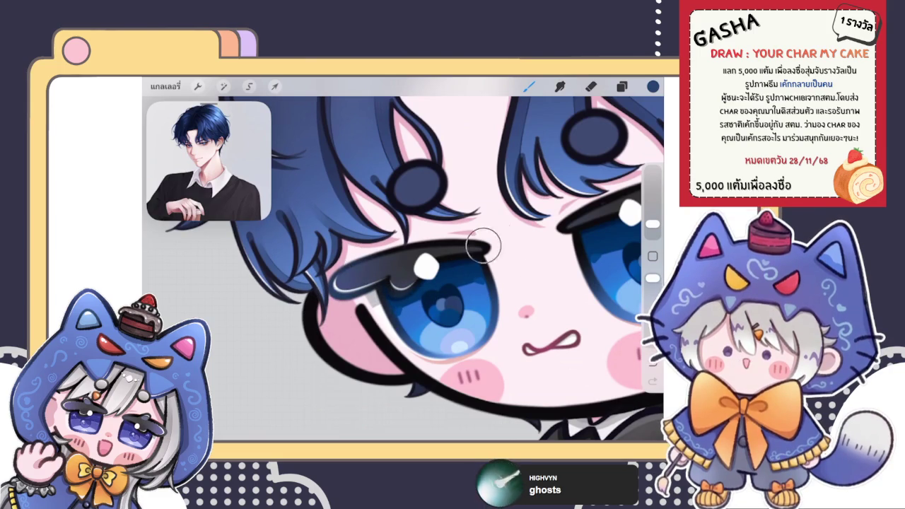
pyautogui.moveTo(483, 246)
pyautogui.mouseDown()
pyautogui.moveTo(512, 247)
pyautogui.moveTo(430, 244)
pyautogui.moveTo(513, 238)
pyautogui.moveTo(453, 247)
pyautogui.mouseUp()
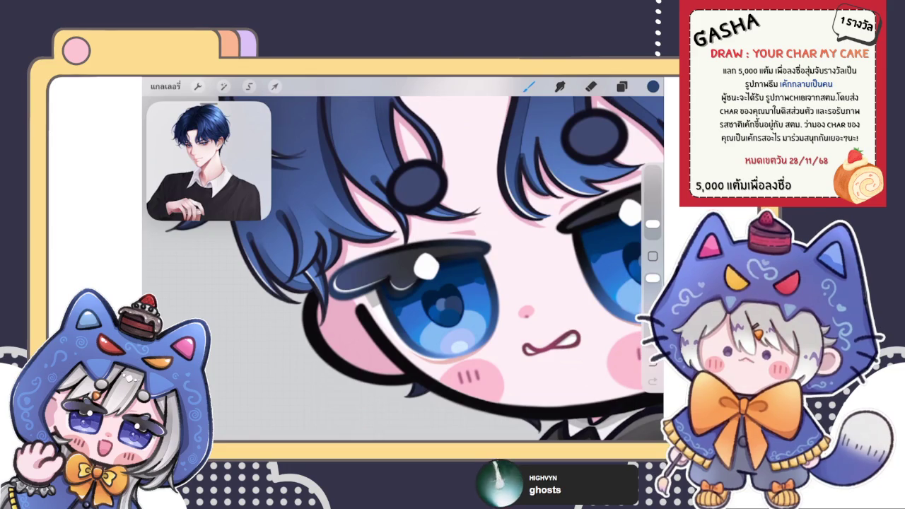
# Darken the eyelid shading beside the iris and re-stroke the lash tip darker.
pyautogui.scroll(3, 403, 269)
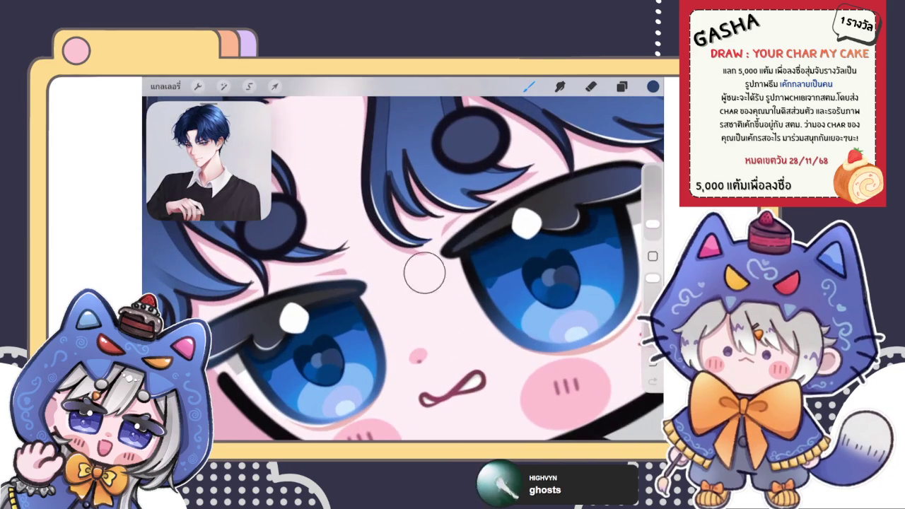
pyautogui.scroll(-3, 403, 269)
pyautogui.scroll(3, 403, 268)
pyautogui.moveTo(432, 262); pyautogui.dragTo(481, 297)
pyautogui.hotkey('ctrl', 'z')
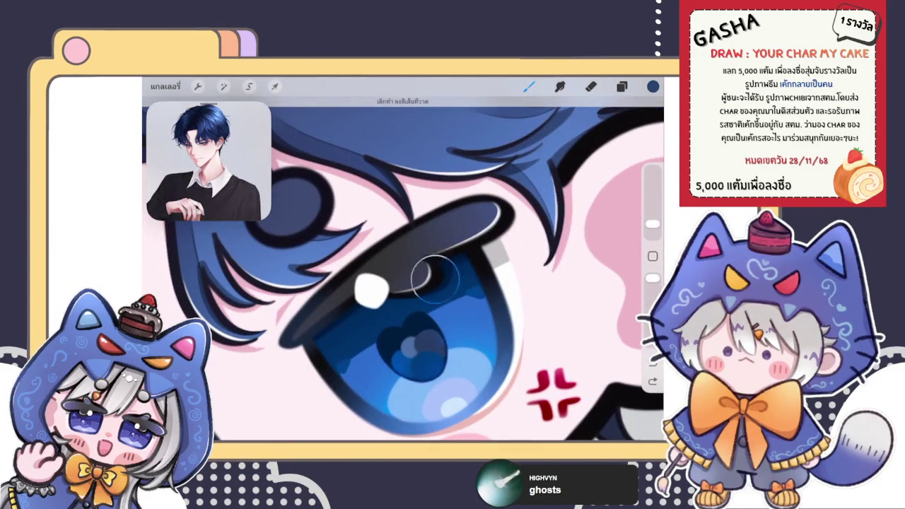
pyautogui.moveTo(435, 275); pyautogui.dragTo(446, 297)
pyautogui.moveTo(488, 234)
pyautogui.mouseDown()
pyautogui.moveTo(503, 188)
pyautogui.moveTo(434, 230)
pyautogui.mouseUp()
pyautogui.scroll(-3, 403, 268)
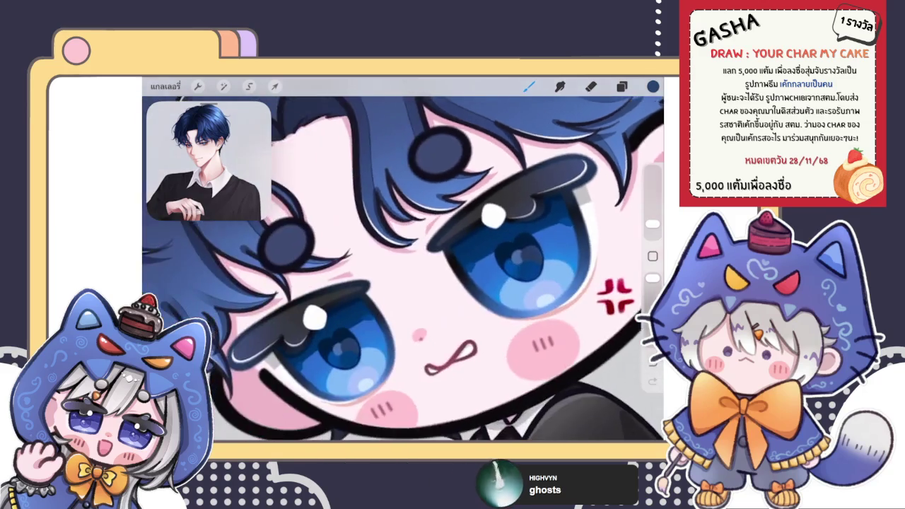
pyautogui.scroll(3, 396, 283)
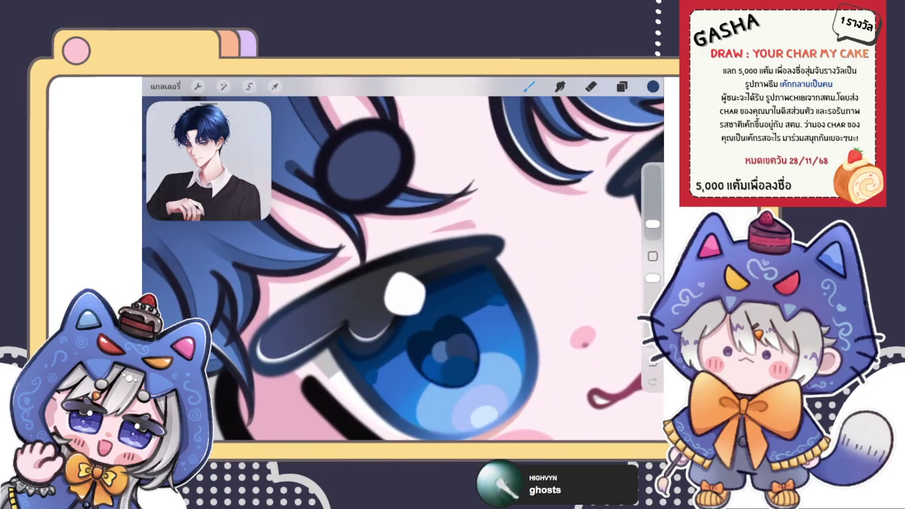
pyautogui.click(653, 86)
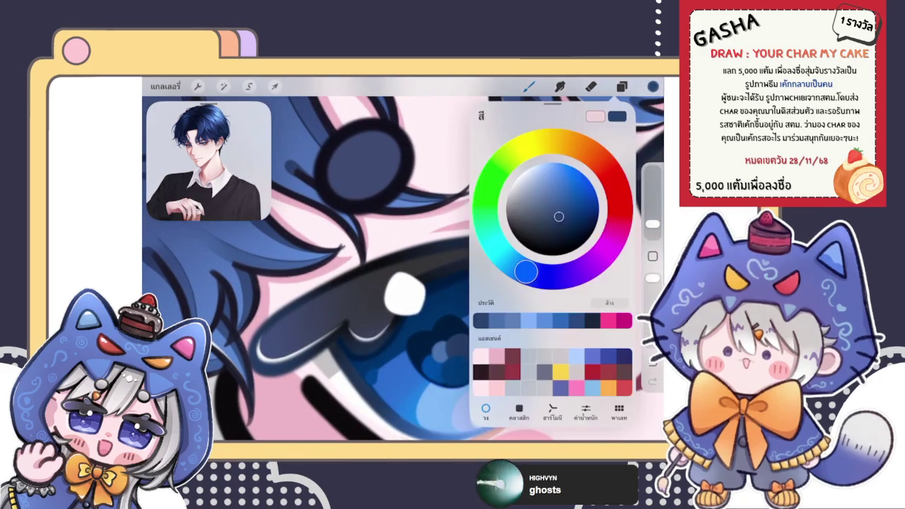
# Undo the last painted stroke on the eye.
pyautogui.click(653, 86)
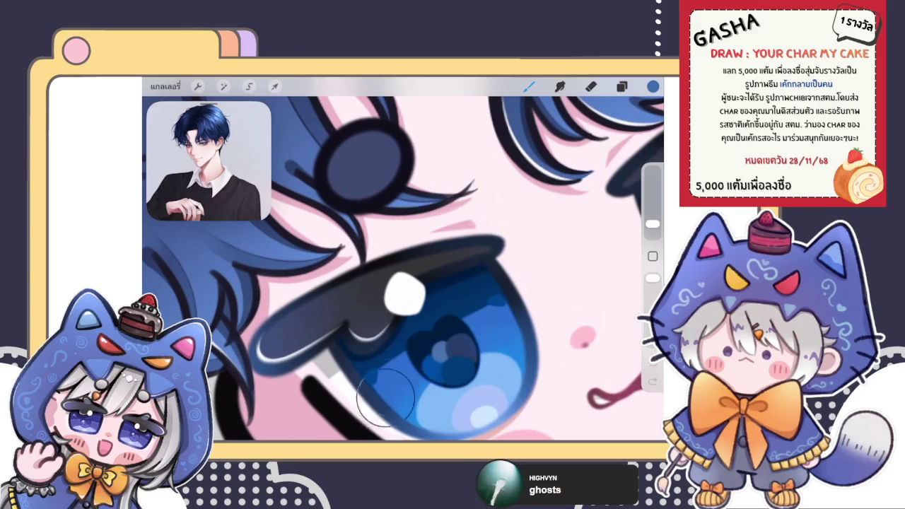
pyautogui.scroll(-3, 403, 283)
pyautogui.scroll(-2, 403, 283)
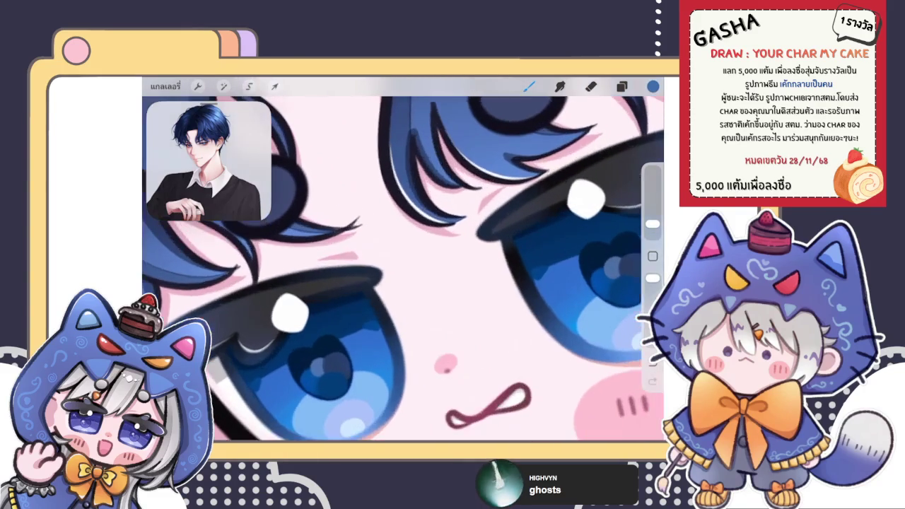
pyautogui.hotkey('ctrl', 'z')
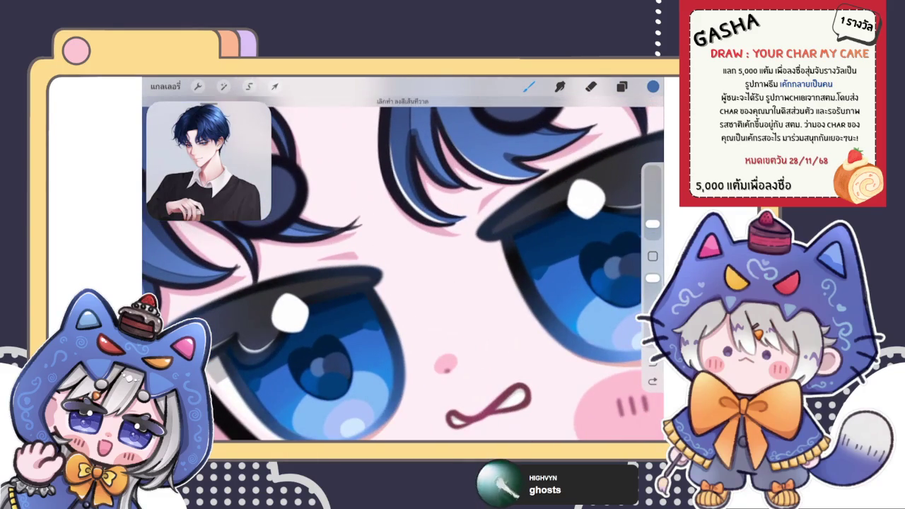
pyautogui.scroll(-3, 403, 269)
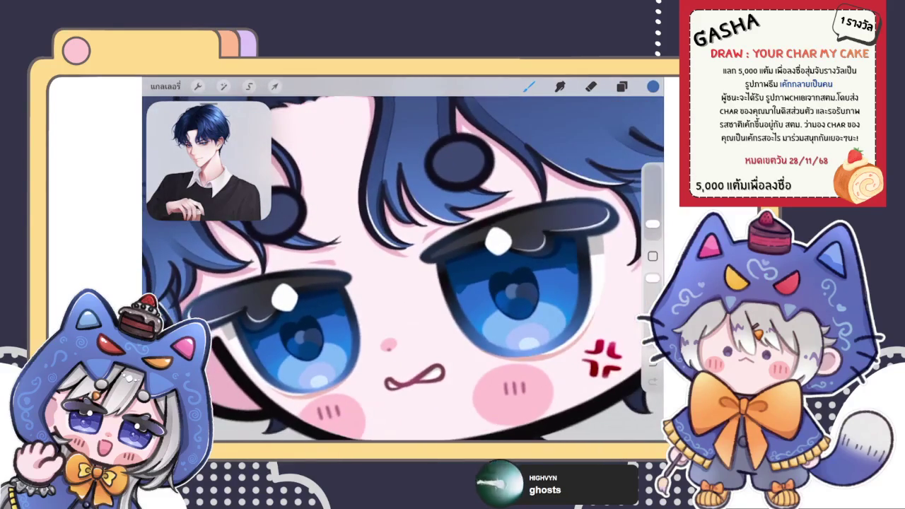
pyautogui.scroll(2, 396, 269)
pyautogui.scroll(3, 396, 268)
pyautogui.scroll(1, 396, 269)
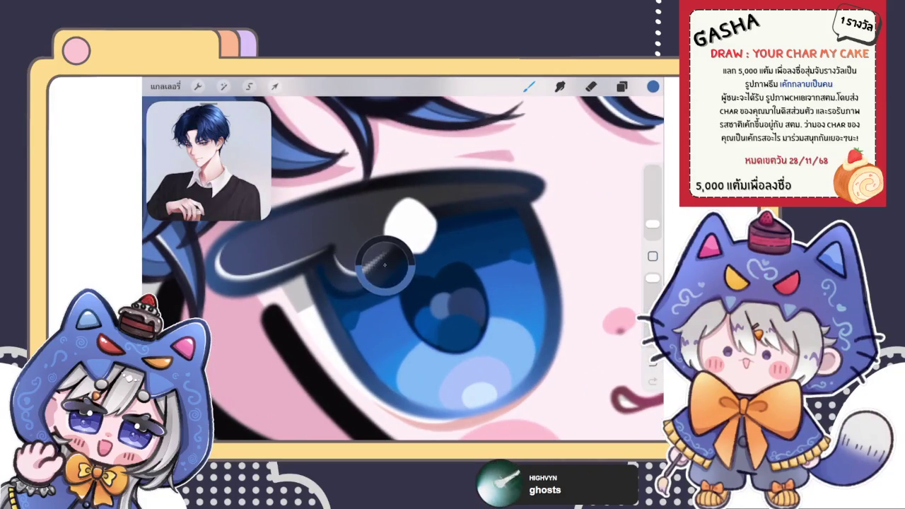
# Sample the navy, then the iris blue, and set the brush to about 2%.
pyautogui.click(322, 319)
pyautogui.scroll(-2, 396, 269)
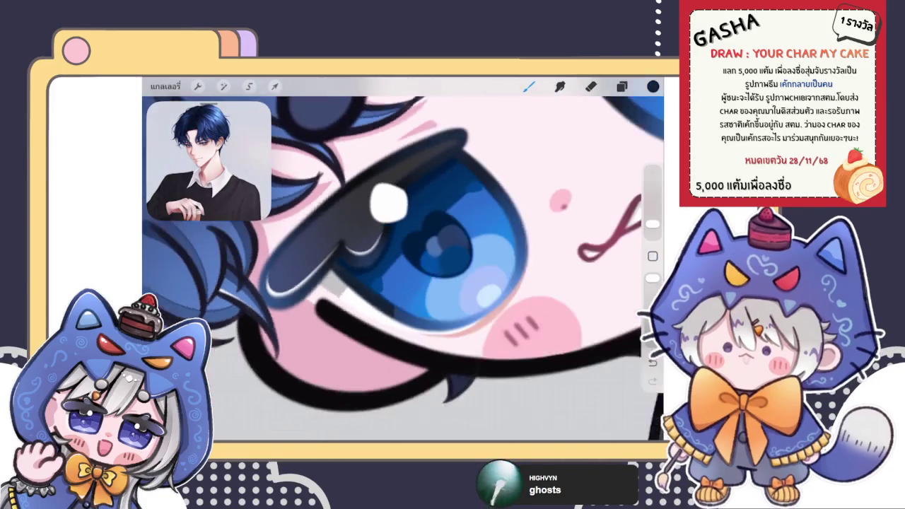
pyautogui.scroll(2, 425, 248)
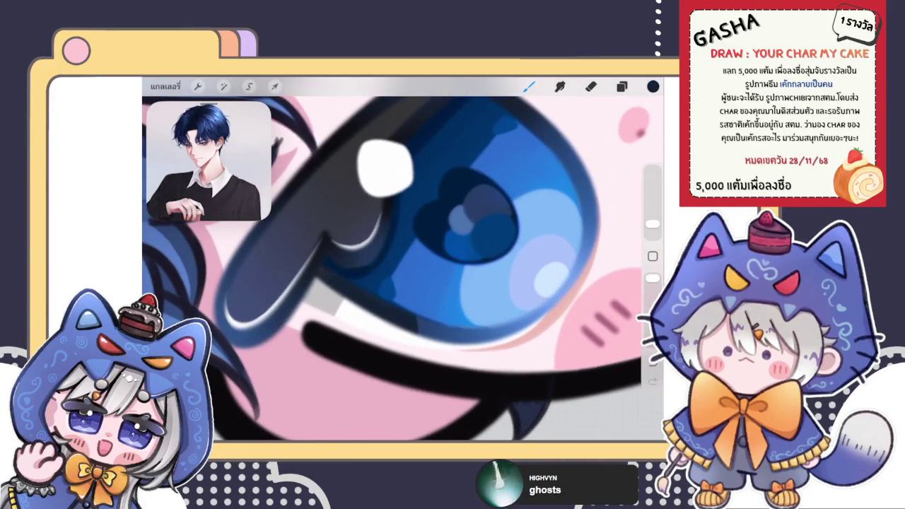
pyautogui.click(324, 348)
pyautogui.moveTo(652, 224); pyautogui.dragTo(652, 228)
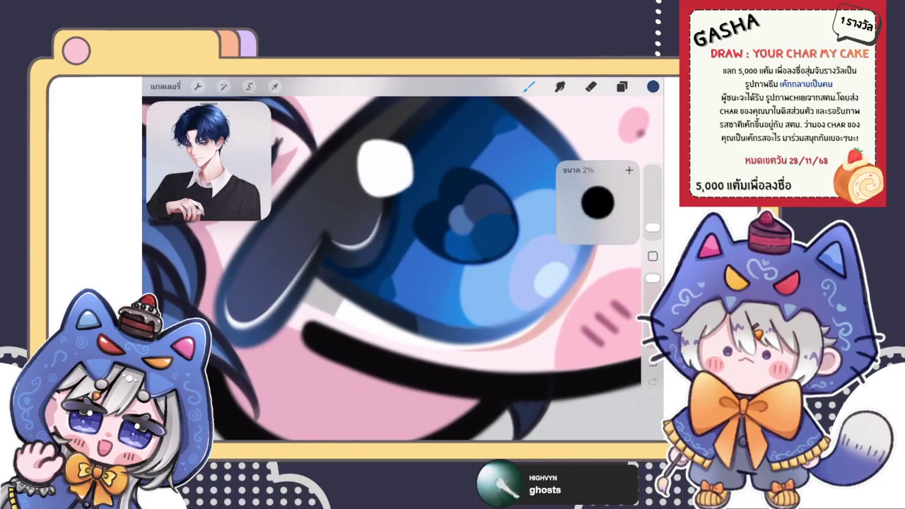
pyautogui.scroll(-5, 403, 269)
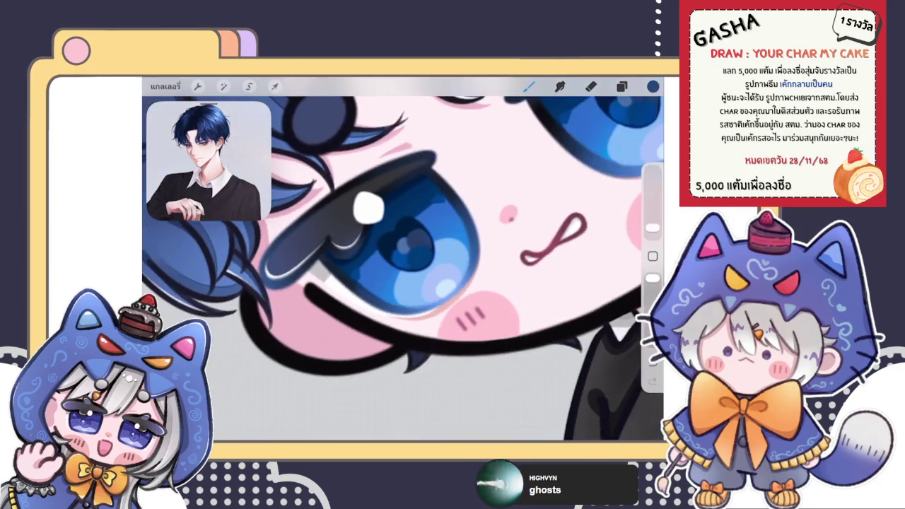
pyautogui.scroll(-2, 403, 269)
pyautogui.scroll(3, 354, 262)
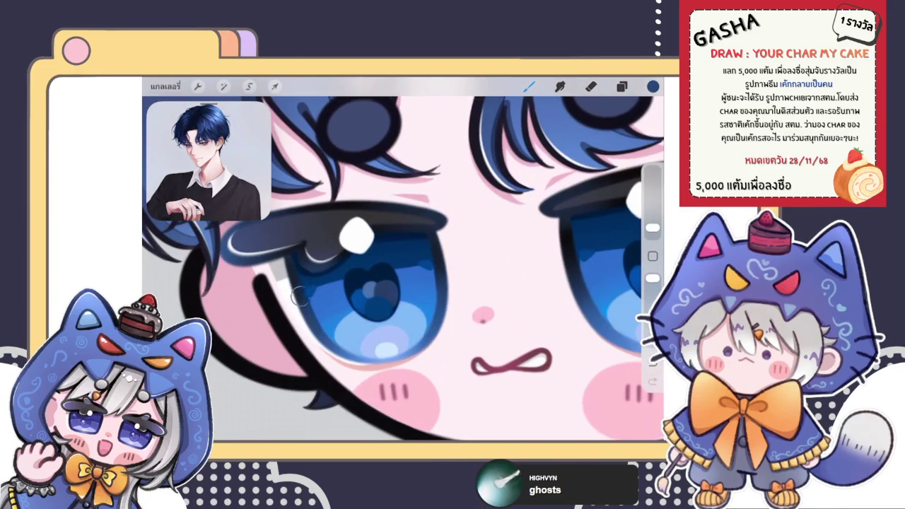
pyautogui.scroll(-2, 403, 268)
pyautogui.scroll(-2, 403, 269)
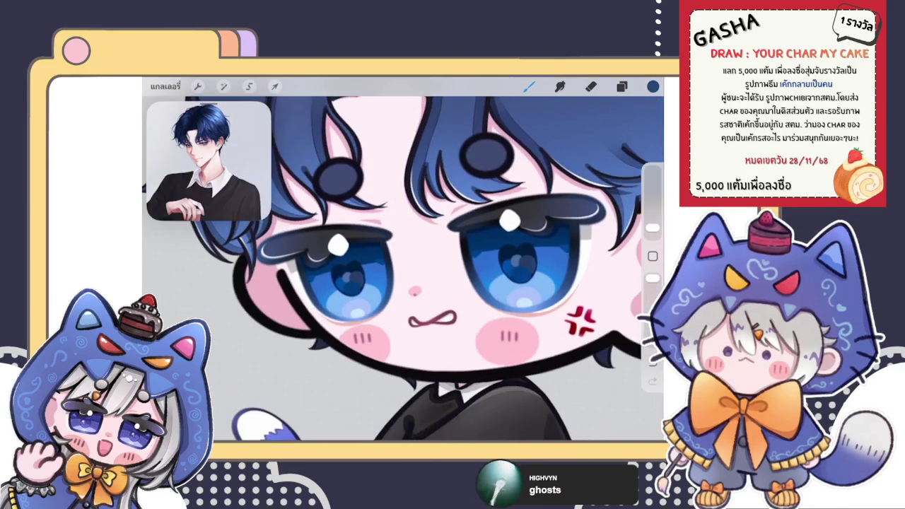
# Zoom in and eyedrop black, then dark navy, from the upper eye outline.
pyautogui.scroll(2, 509, 261)
pyautogui.scroll(1, 510, 262)
pyautogui.scroll(2, 509, 261)
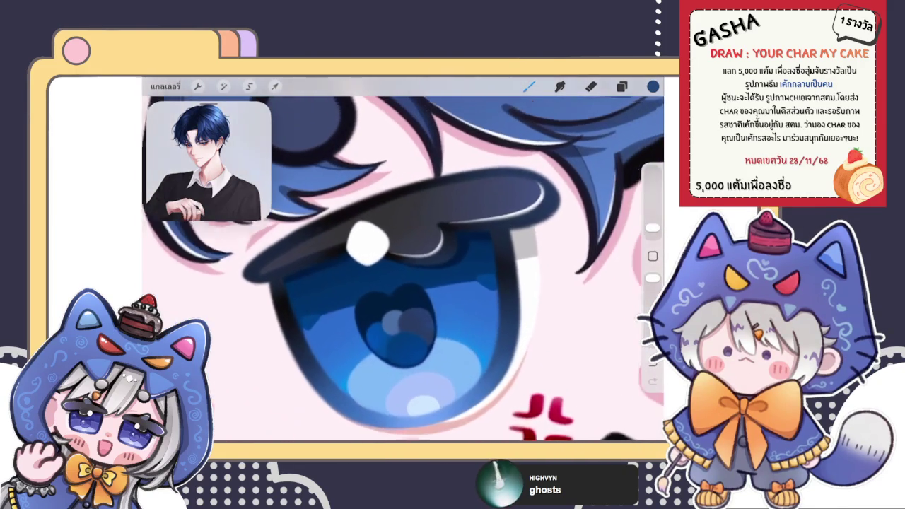
pyautogui.scroll(2, 509, 261)
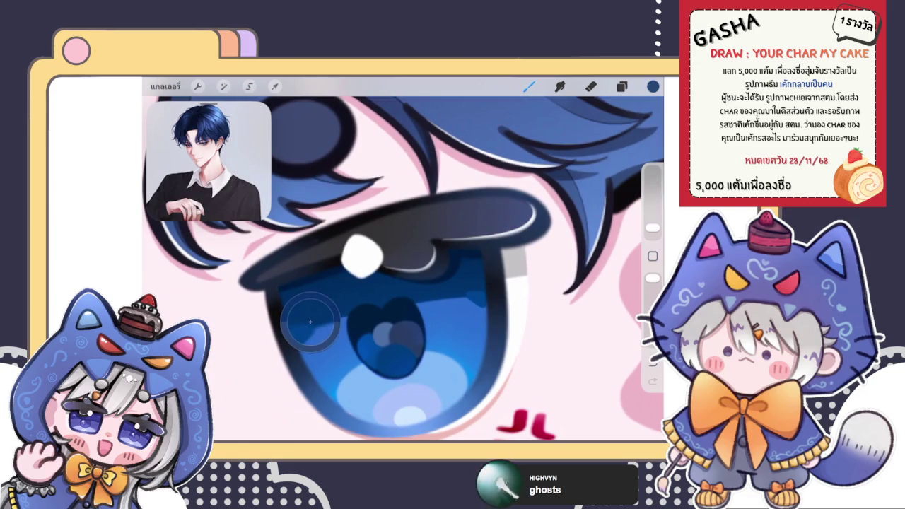
pyautogui.click(277, 304)
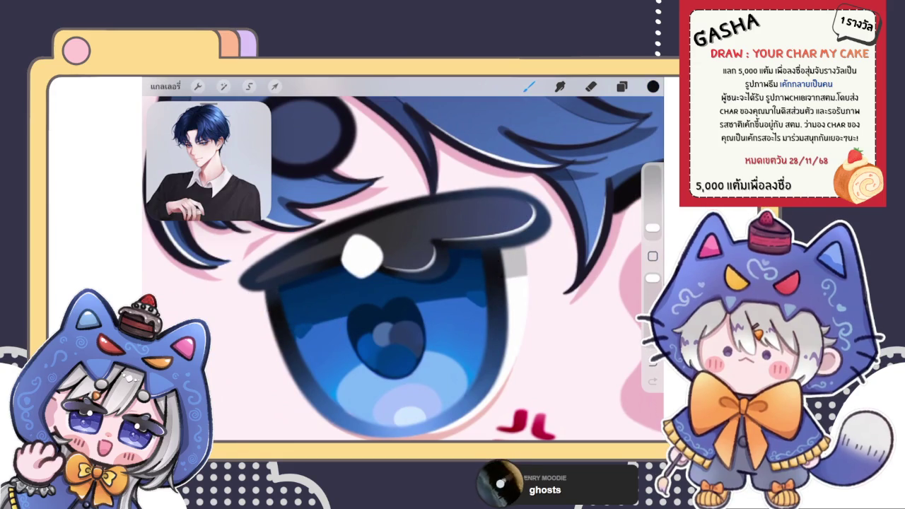
pyautogui.click(653, 256)
pyautogui.click(505, 253)
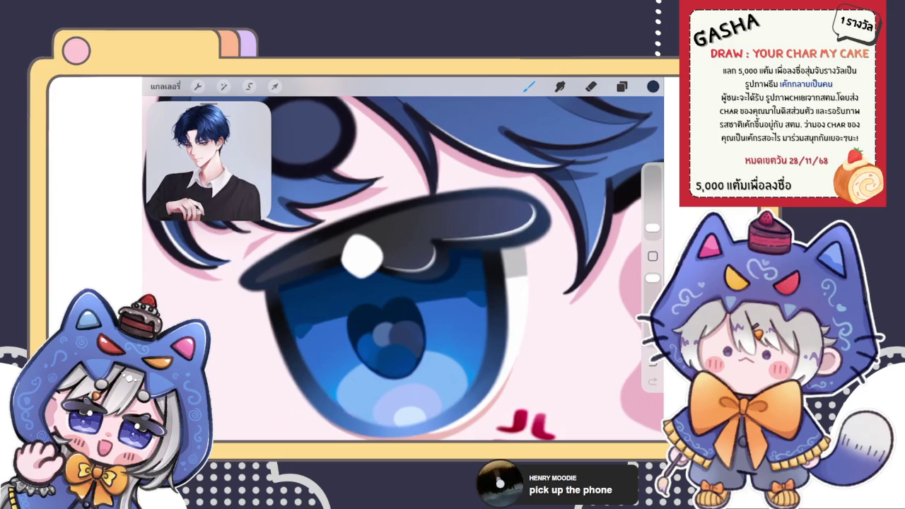
# Check the colour panel, nudge the brush size slightly smaller, and zoom back out.
pyautogui.click(653, 86)
pyautogui.click(653, 86)
pyautogui.moveTo(652, 226); pyautogui.dragTo(652, 225)
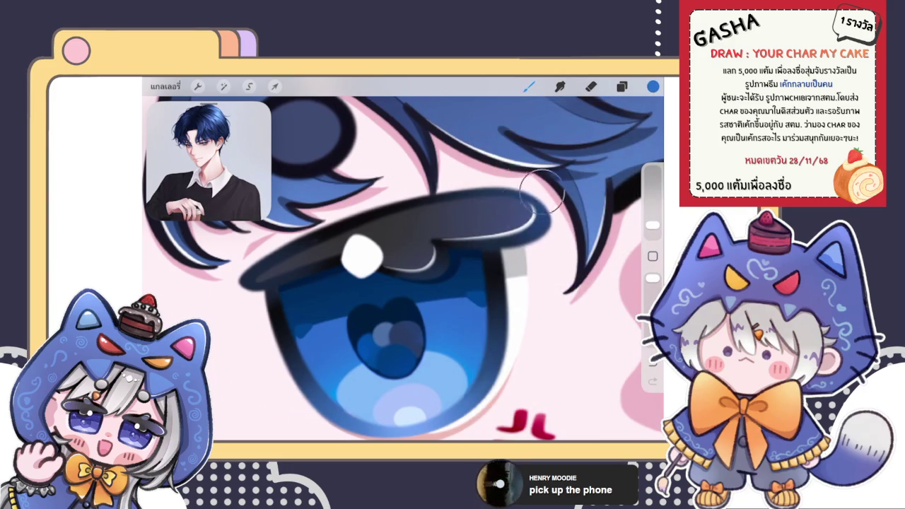
pyautogui.scroll(-5, 537, 233)
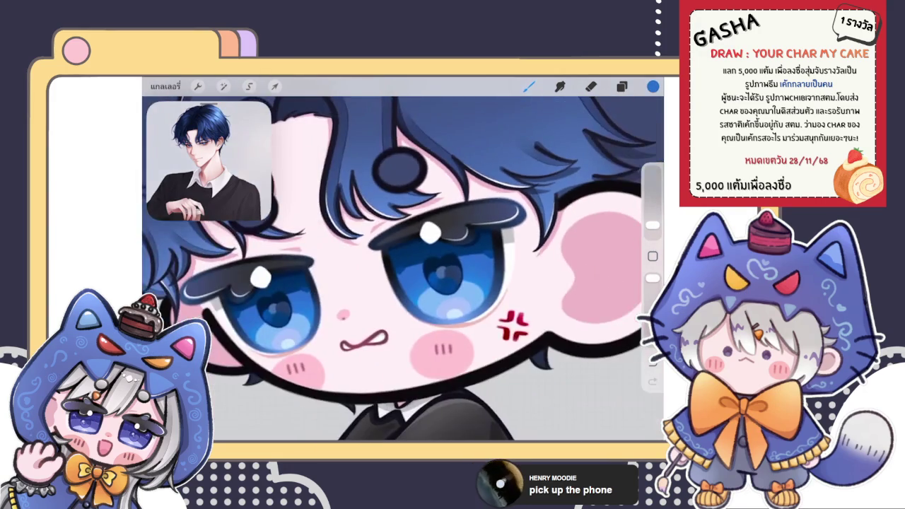
pyautogui.scroll(-3, 403, 259)
pyautogui.scroll(3, 403, 259)
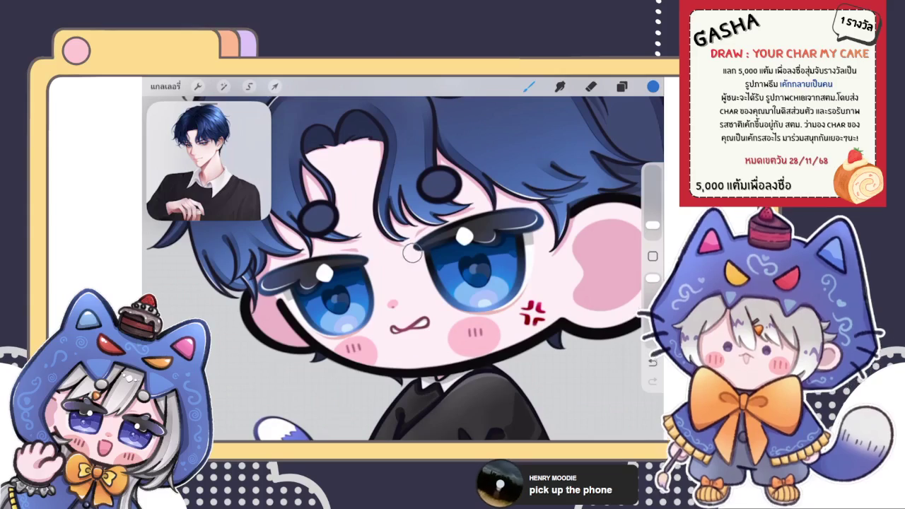
pyautogui.scroll(-5, 412, 253)
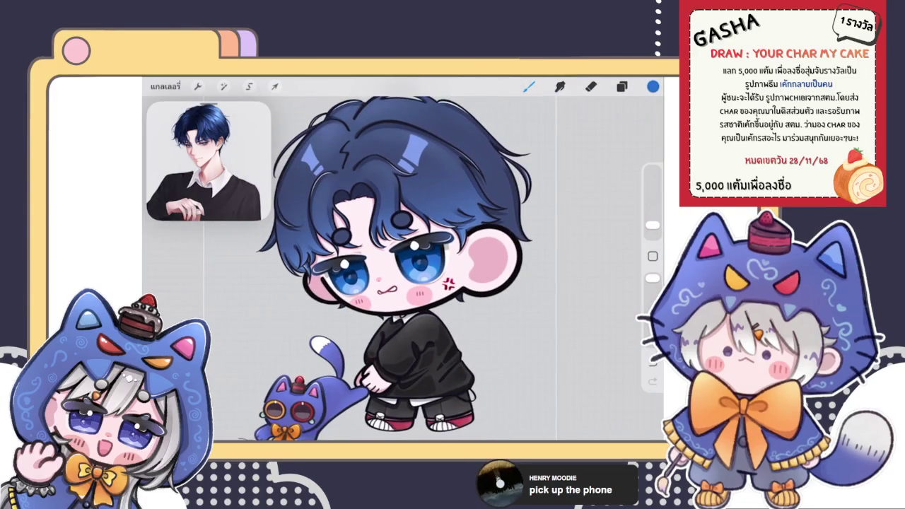
pyautogui.scroll(-3, 393, 263)
pyautogui.scroll(5, 375, 283)
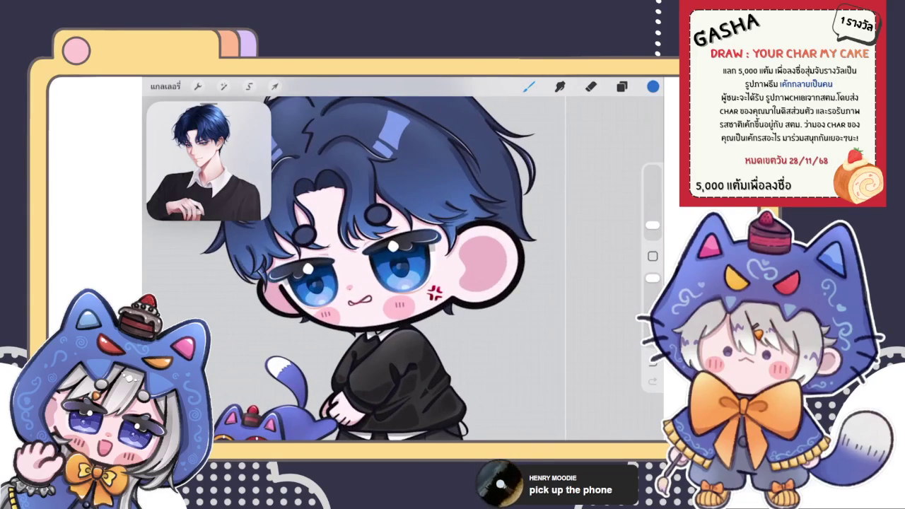
pyautogui.click(622, 86)
pyautogui.click(529, 86)
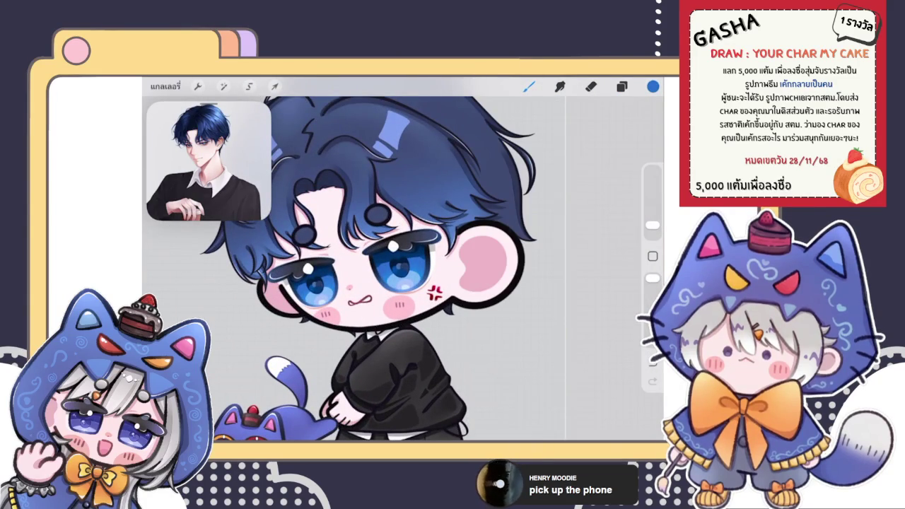
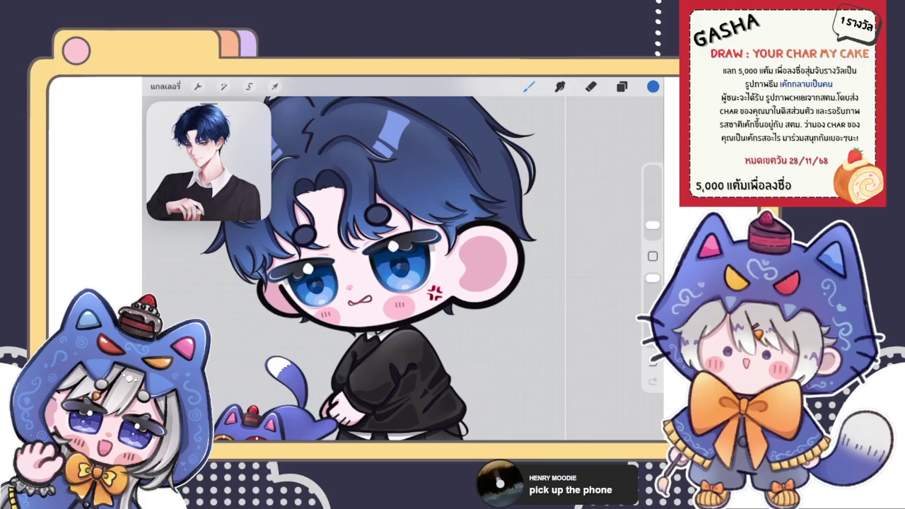
# Scroll through the layers below the glasses layer and open a lower layer's options.
pyautogui.click(622, 86)
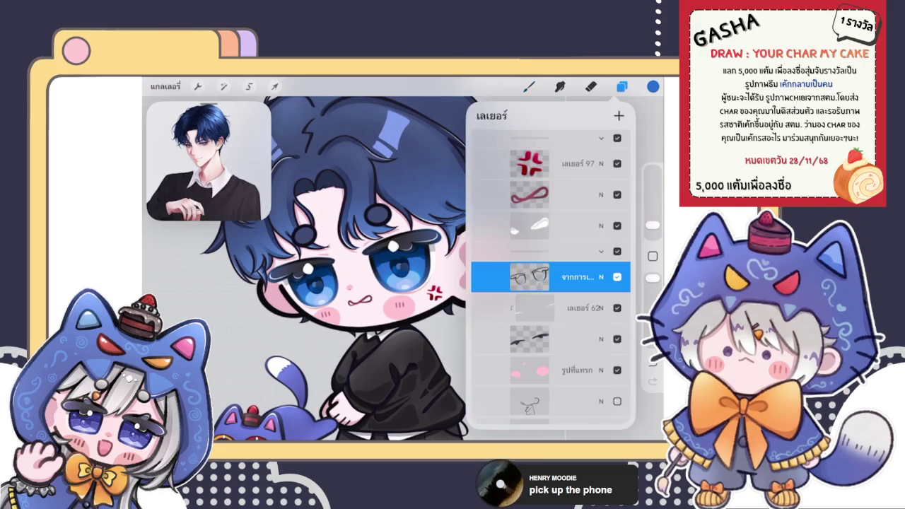
pyautogui.click(622, 86)
pyautogui.scroll(-2, 382, 283)
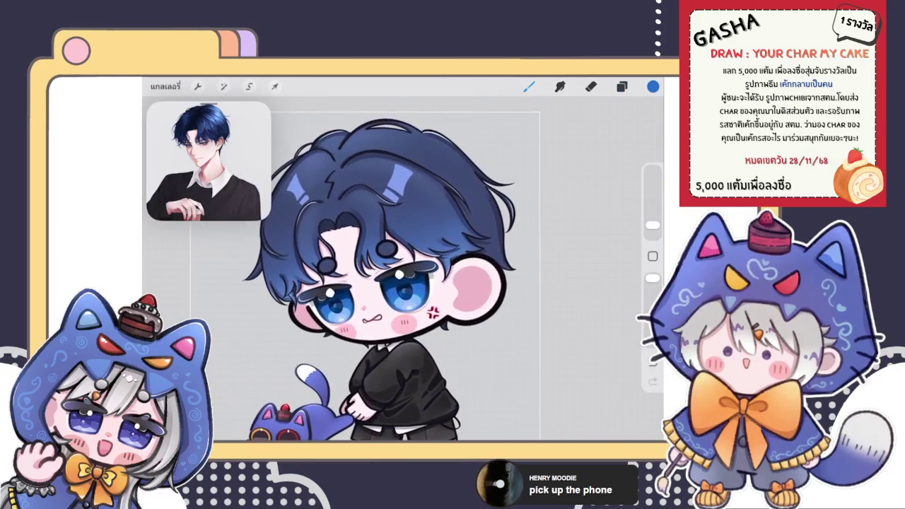
pyautogui.click(622, 86)
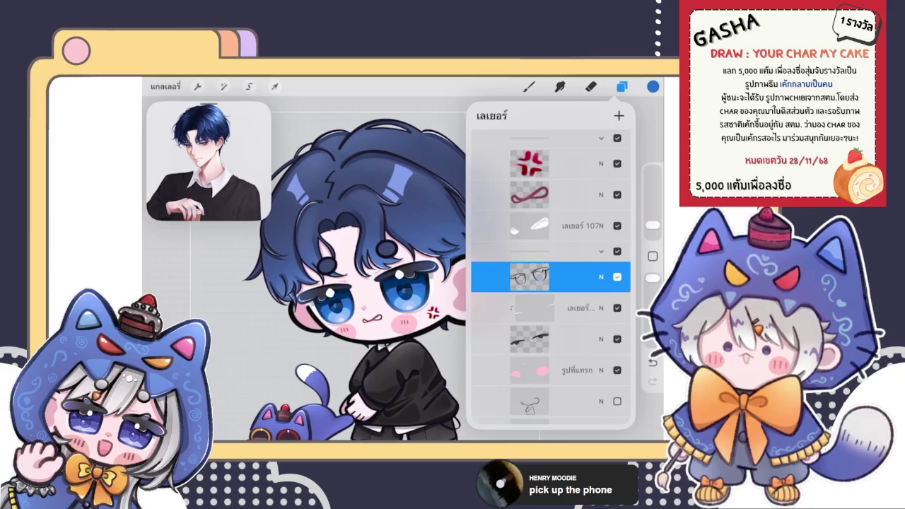
pyautogui.scroll(-3, 551, 283)
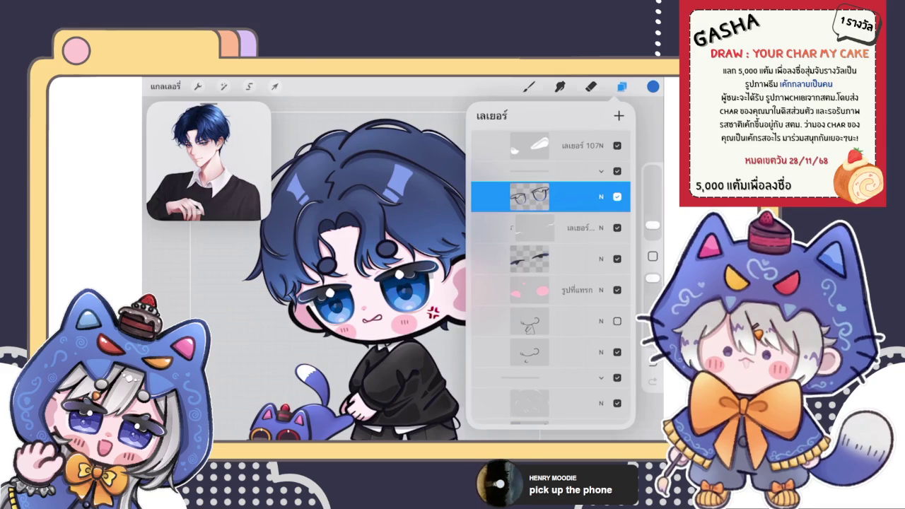
pyautogui.click(622, 86)
pyautogui.click(622, 87)
pyautogui.scroll(-2, 550, 283)
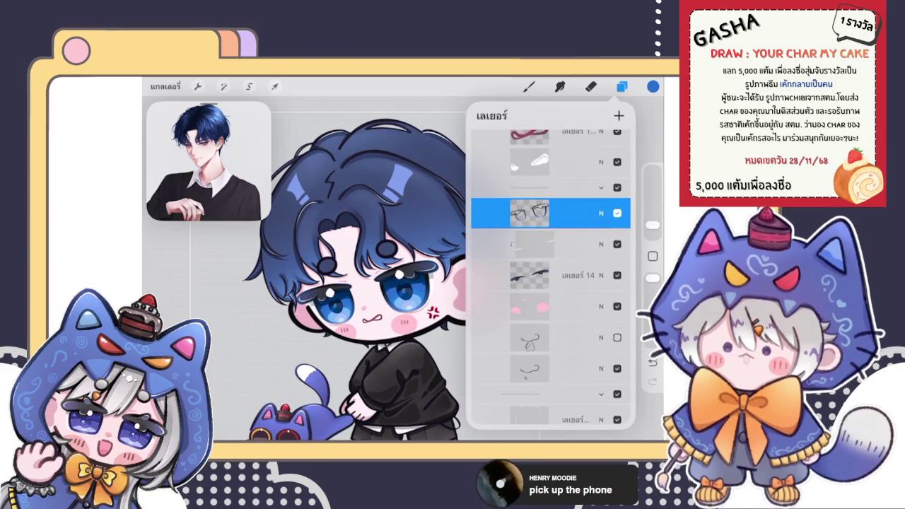
pyautogui.scroll(-2, 550, 283)
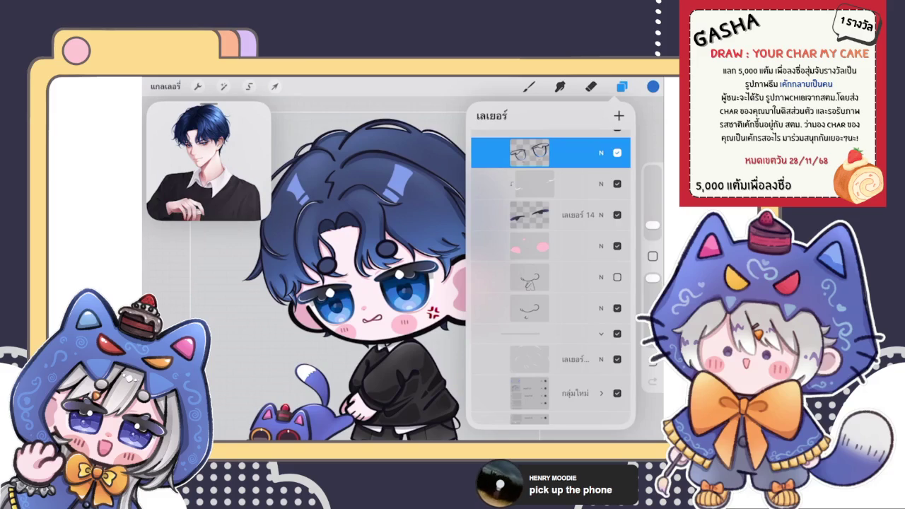
pyautogui.click(551, 308)
# Turn on Alpha Lock for a lower layer and pick a dark colour.
pyautogui.click(530, 308)
pyautogui.click(403, 324)
pyautogui.click(652, 87)
pyautogui.moveTo(538, 233); pyautogui.dragTo(535, 241)
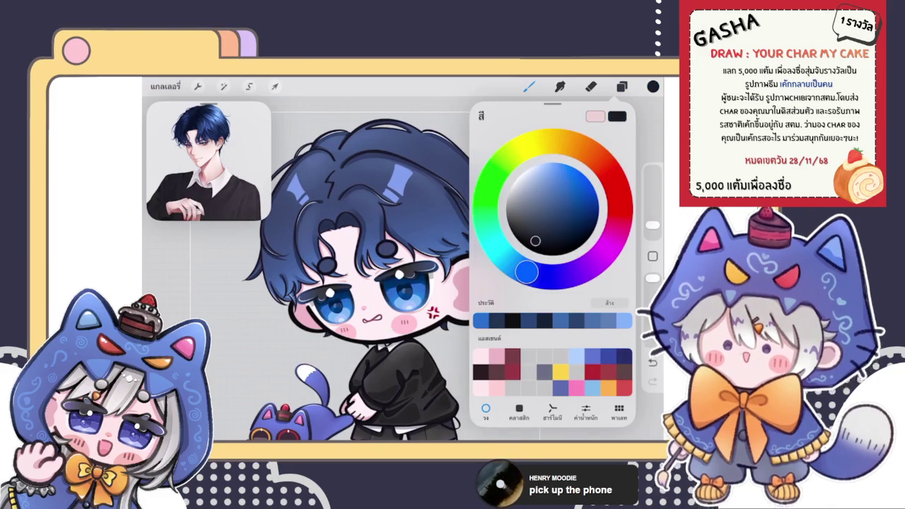
pyautogui.click(529, 86)
pyautogui.click(529, 86)
pyautogui.scroll(5, 368, 268)
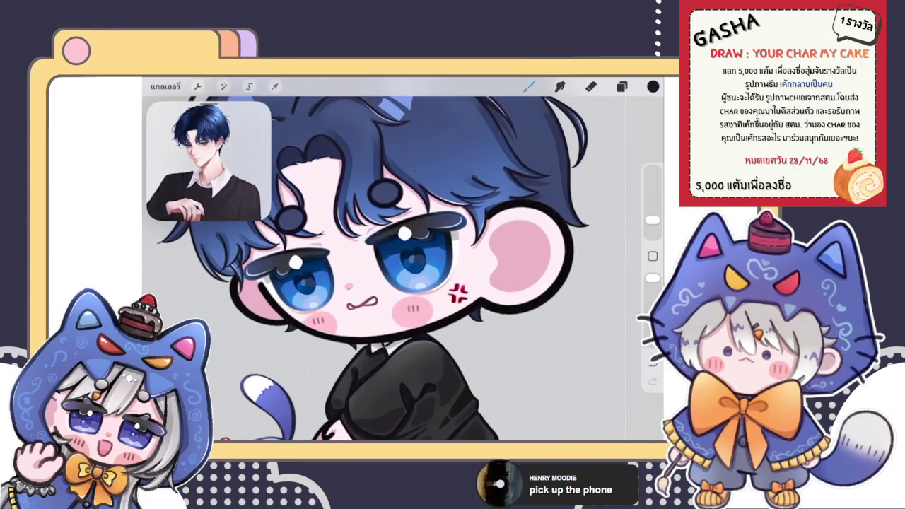
# Recheck the colour picker and layer list while scrolling the canvas.
pyautogui.click(652, 86)
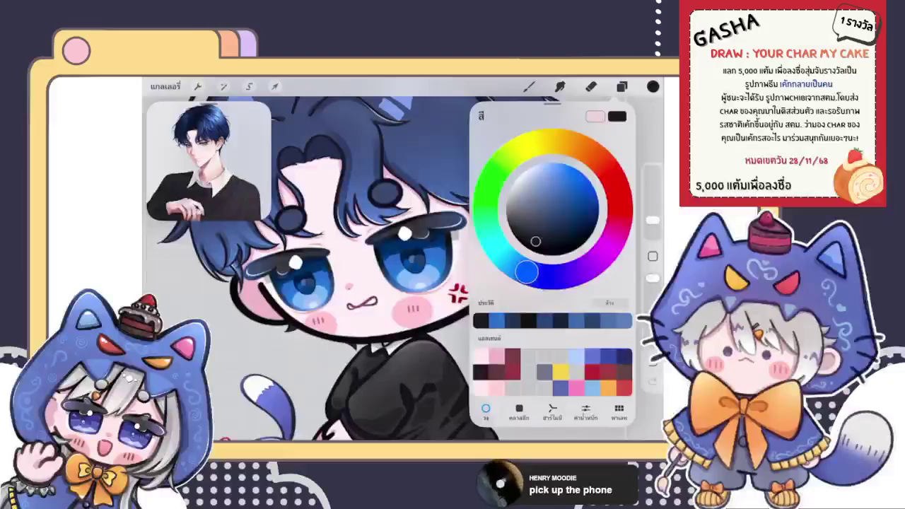
pyautogui.click(481, 298)
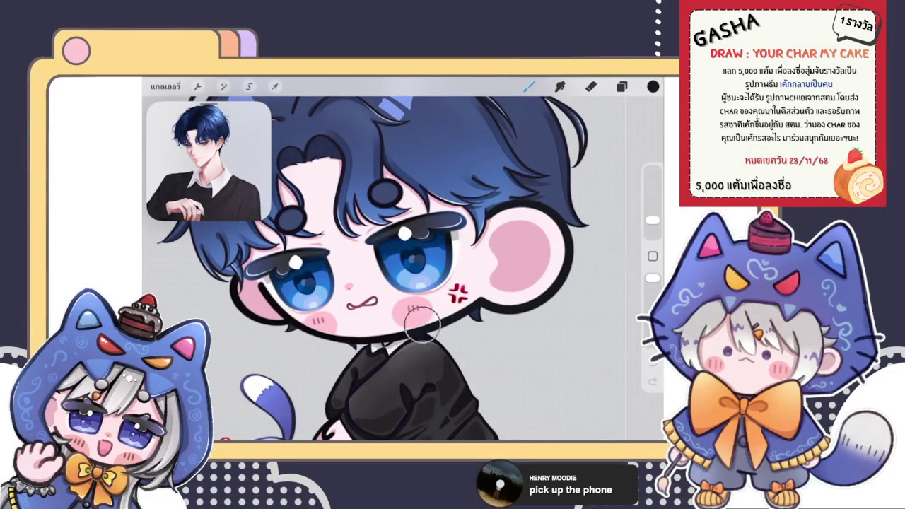
pyautogui.scroll(-5, 373, 259)
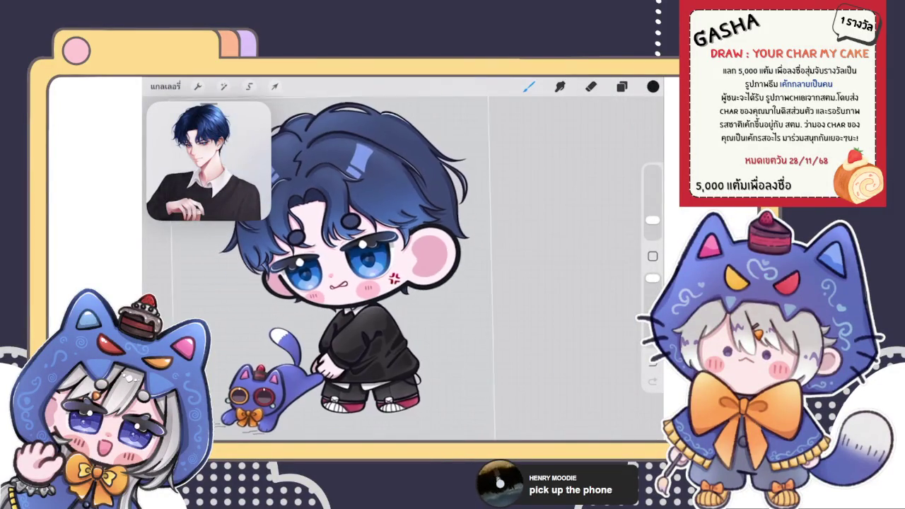
pyautogui.click(622, 86)
pyautogui.click(621, 86)
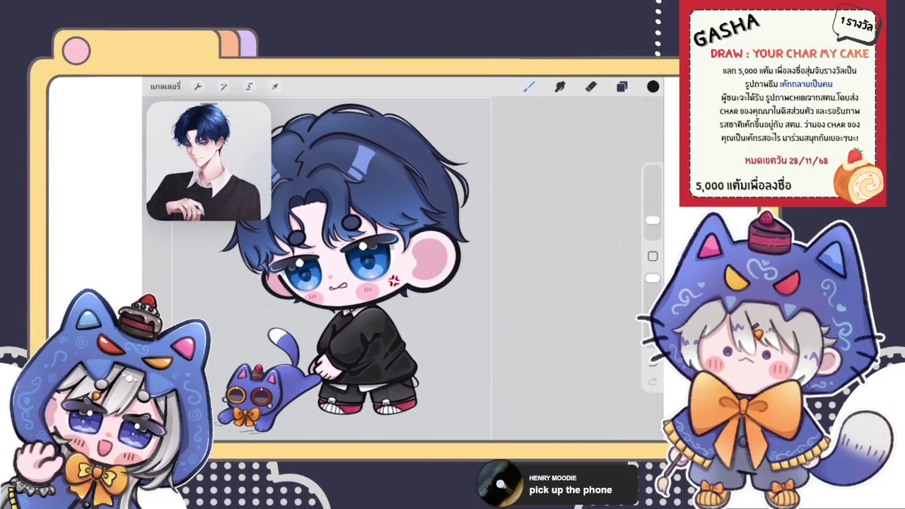
pyautogui.scroll(-3, 405, 244)
pyautogui.scroll(3, 407, 297)
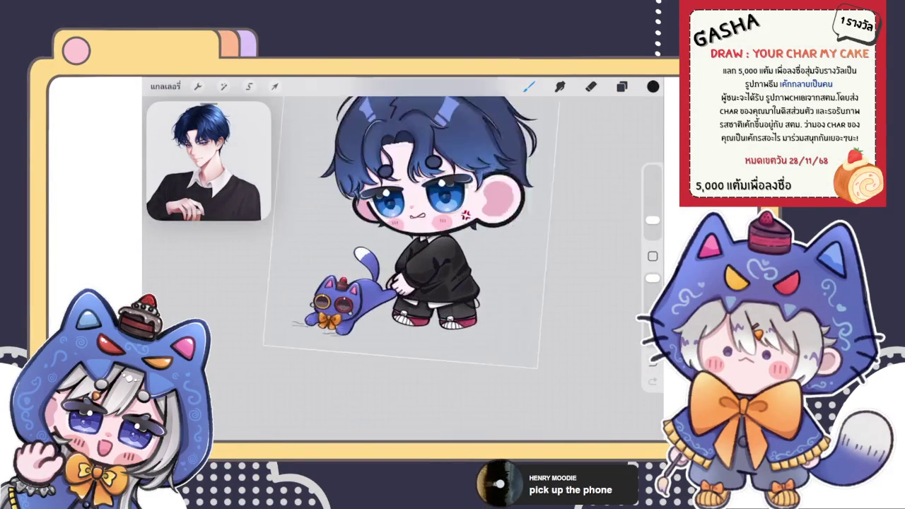
pyautogui.scroll(3, 406, 297)
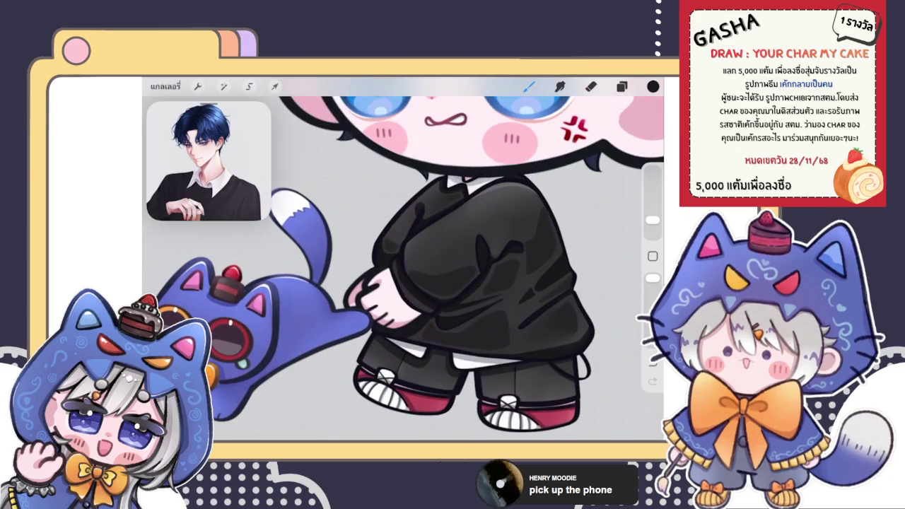
pyautogui.scroll(3, 352, 291)
pyautogui.scroll(3, 352, 291)
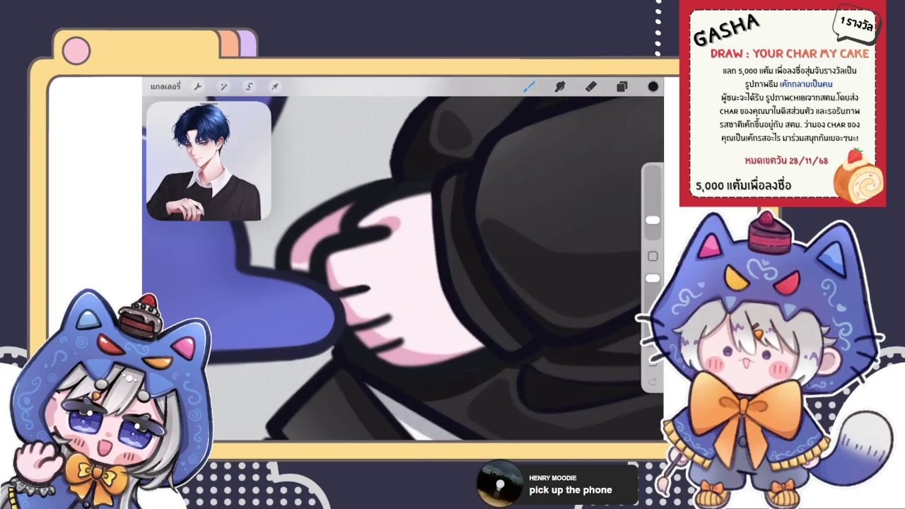
# Set the working colour to a dark maroon red, fine-tuning the shade.
pyautogui.click(653, 86)
pyautogui.moveTo(610, 167); pyautogui.dragTo(619, 201)
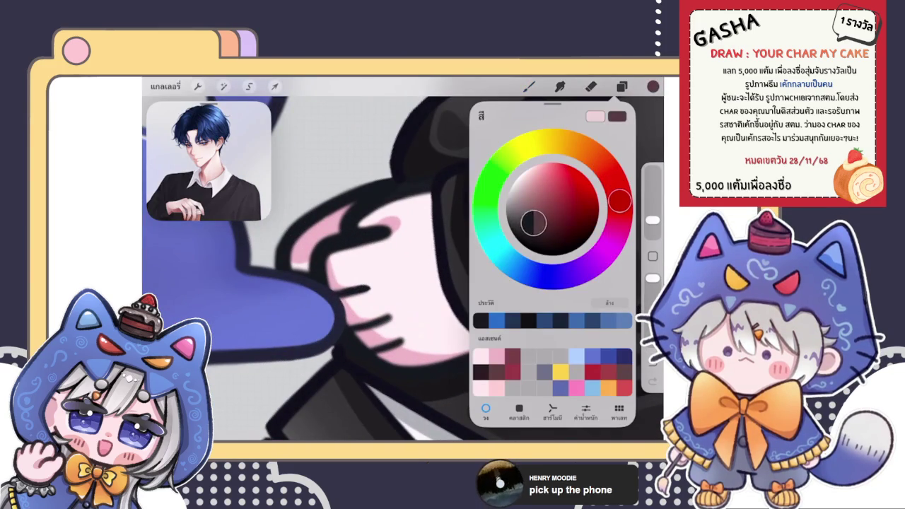
pyautogui.click(529, 87)
pyautogui.click(653, 87)
pyautogui.moveTo(542, 220); pyautogui.dragTo(539, 233)
pyautogui.click(402, 311)
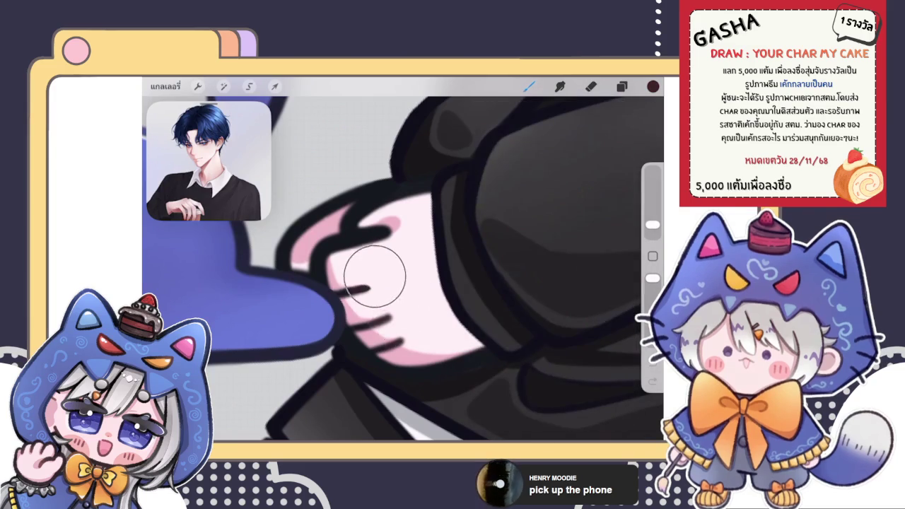
pyautogui.click(622, 87)
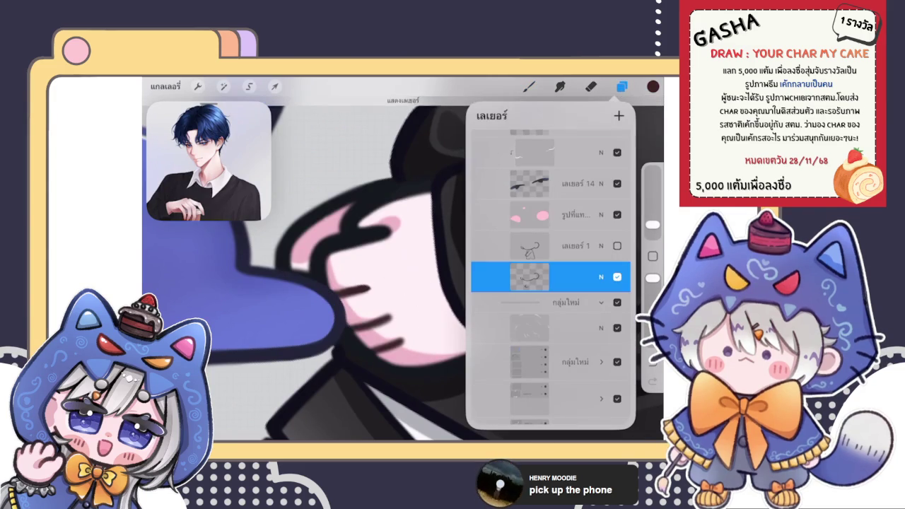
# Paint maroon strokes along the top edge of the boy's hand outline.
pyautogui.click(652, 86)
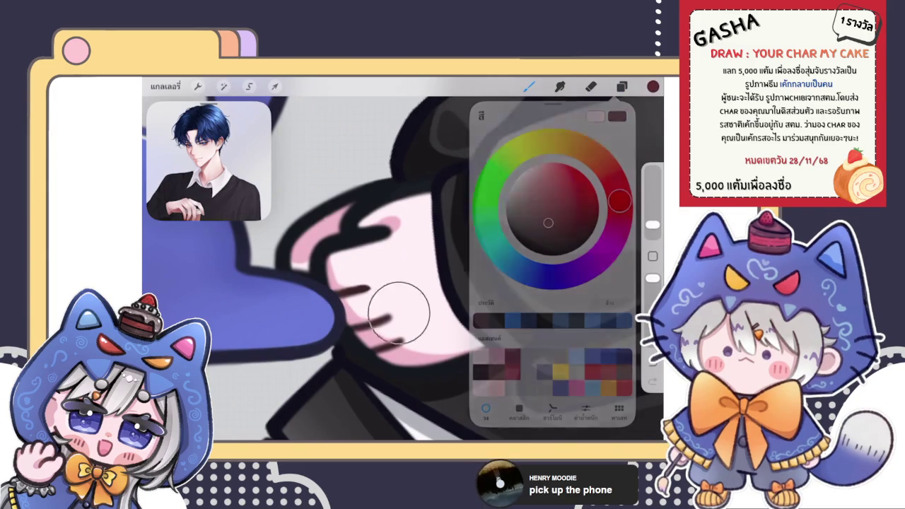
pyautogui.moveTo(396, 311); pyautogui.dragTo(340, 290)
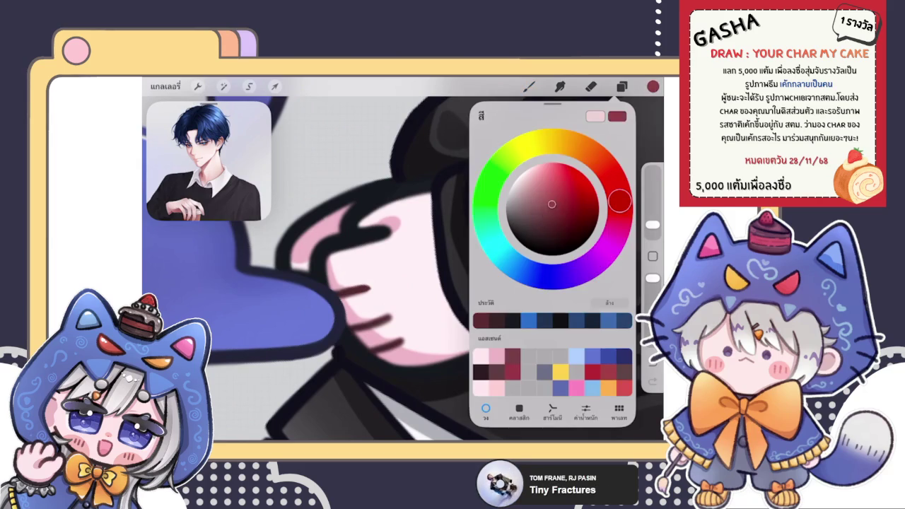
pyautogui.click(414, 276)
pyautogui.moveTo(393, 322); pyautogui.dragTo(370, 345)
pyautogui.scroll(-5, 396, 321)
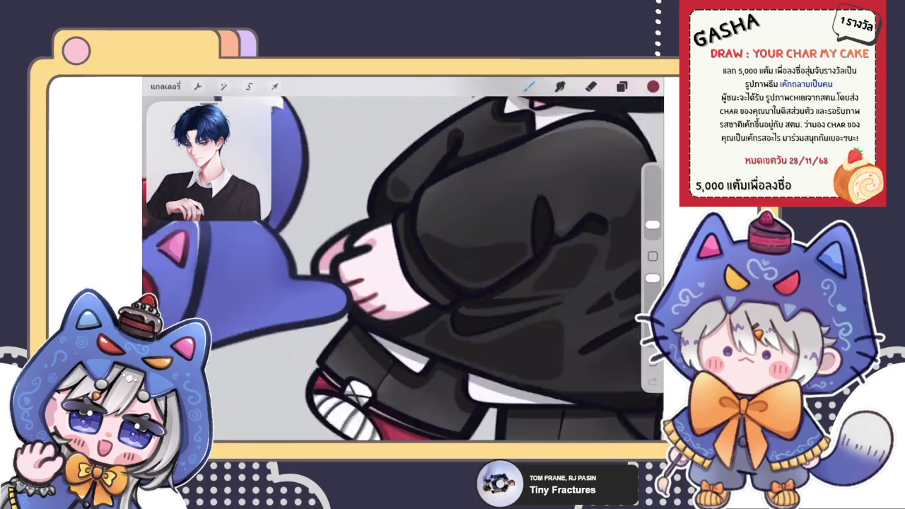
pyautogui.scroll(3, 360, 297)
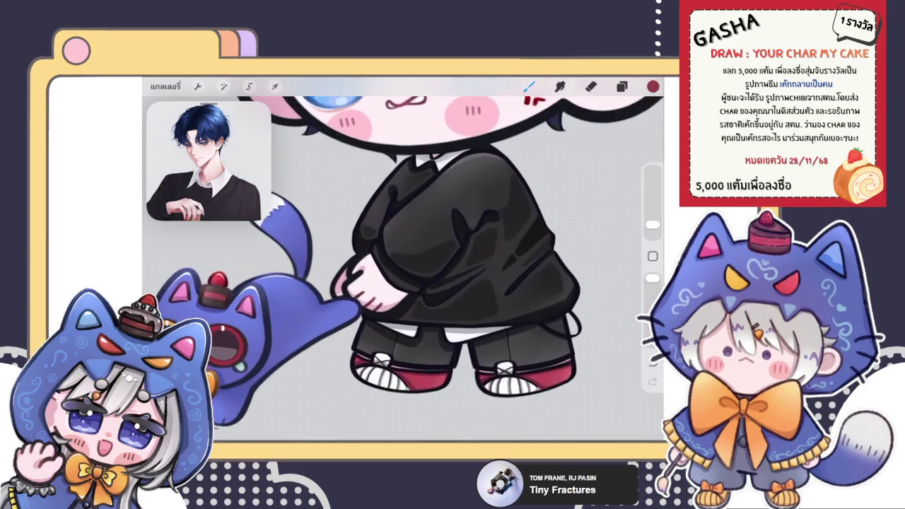
pyautogui.scroll(-3, 411, 255)
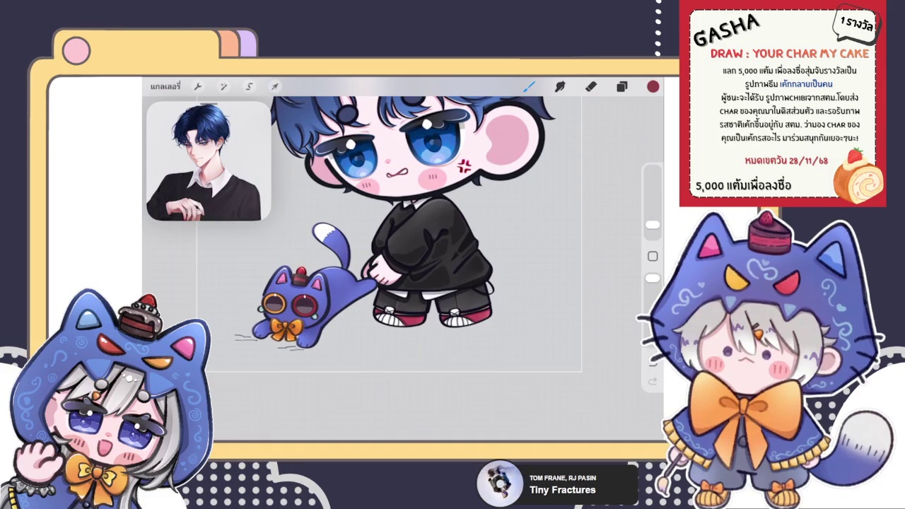
pyautogui.scroll(2, 424, 283)
pyautogui.scroll(2, 424, 283)
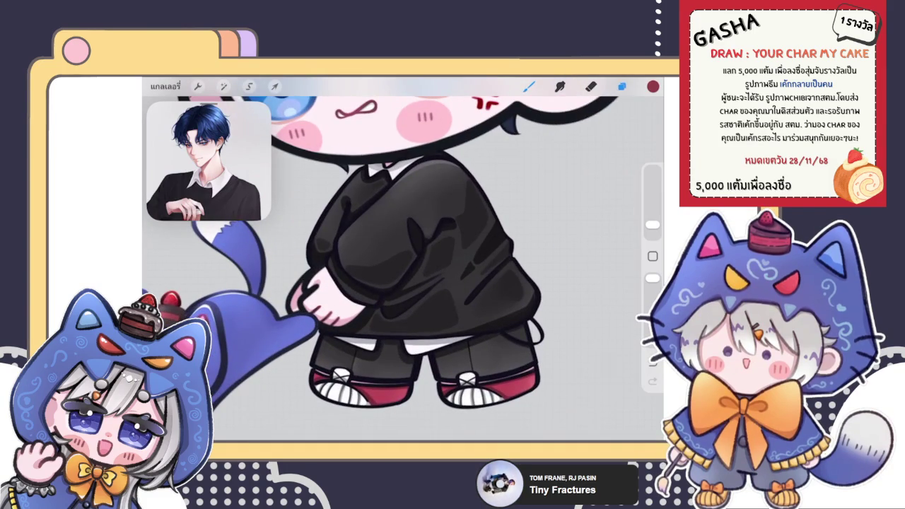
# Review the layer list and current brush colour before continuing.
pyautogui.click(621, 85)
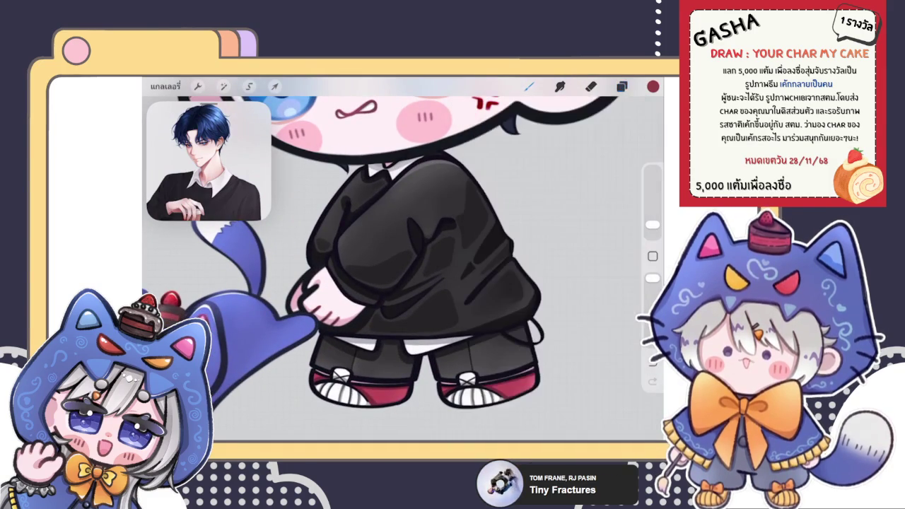
pyautogui.scroll(3, 354, 297)
pyautogui.click(653, 86)
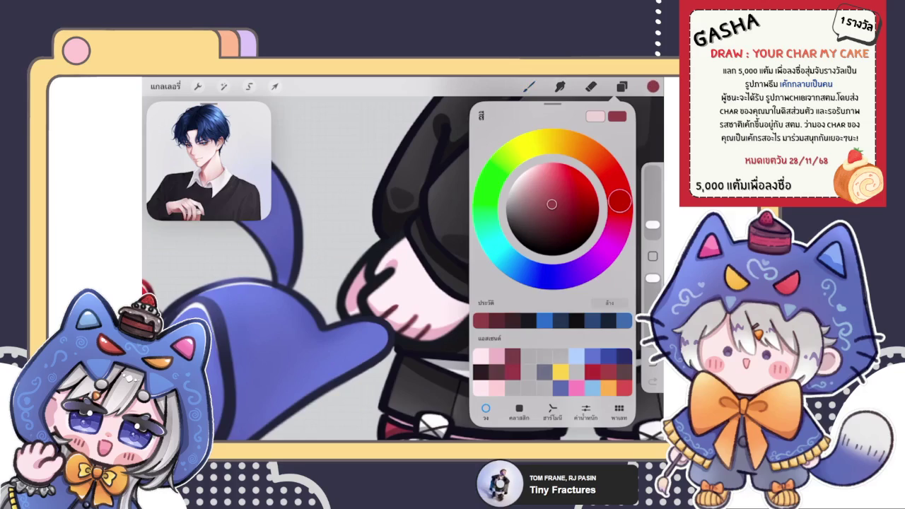
pyautogui.click(653, 86)
pyautogui.click(622, 85)
pyautogui.click(621, 86)
pyautogui.click(652, 86)
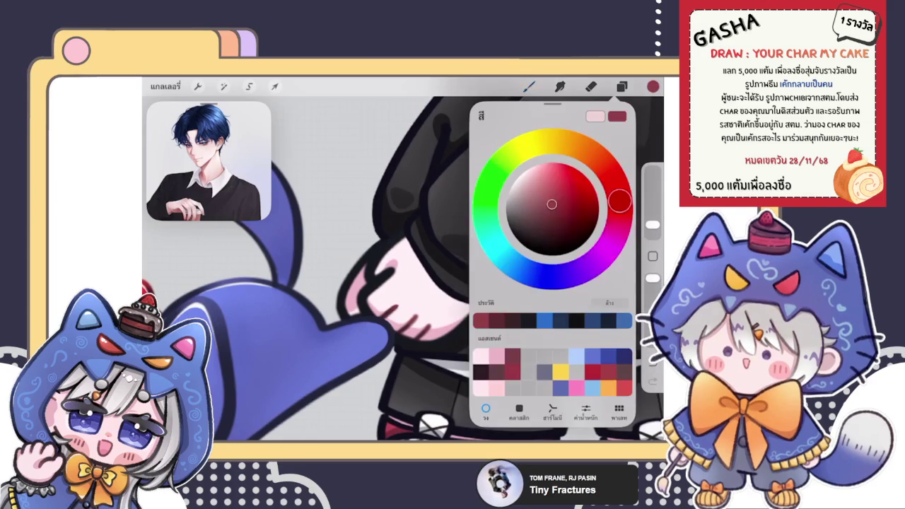
pyautogui.click(333, 269)
pyautogui.scroll(3, 342, 320)
# Undo the last two strokes and move the character layer up one row.
pyautogui.press('e')
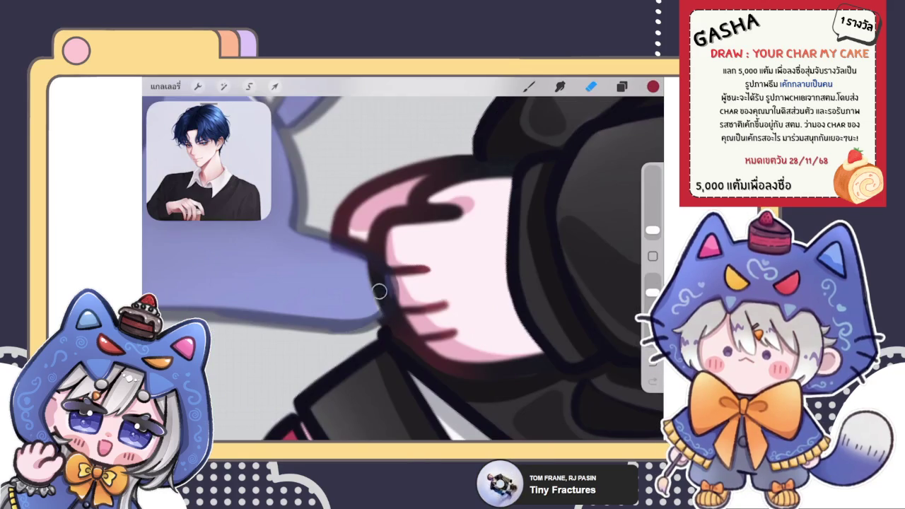
pyautogui.hotkey('ctrl', 'z')
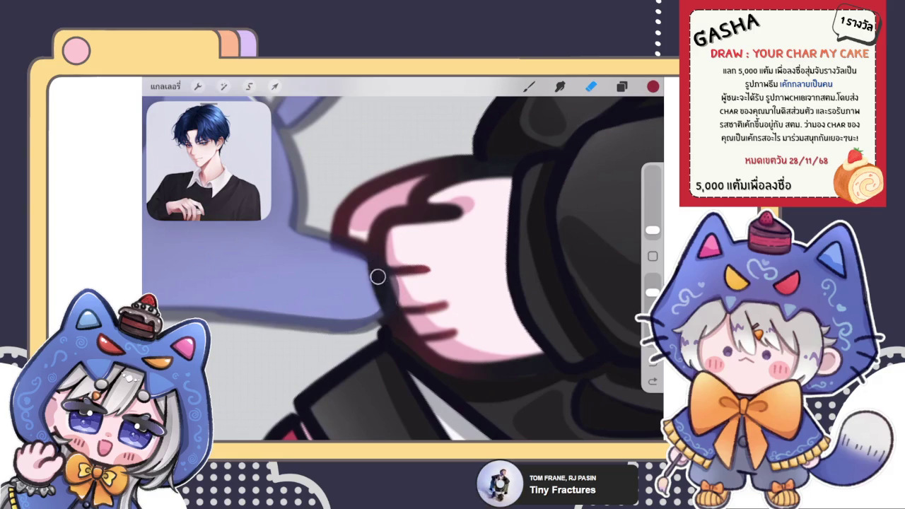
pyautogui.click(622, 86)
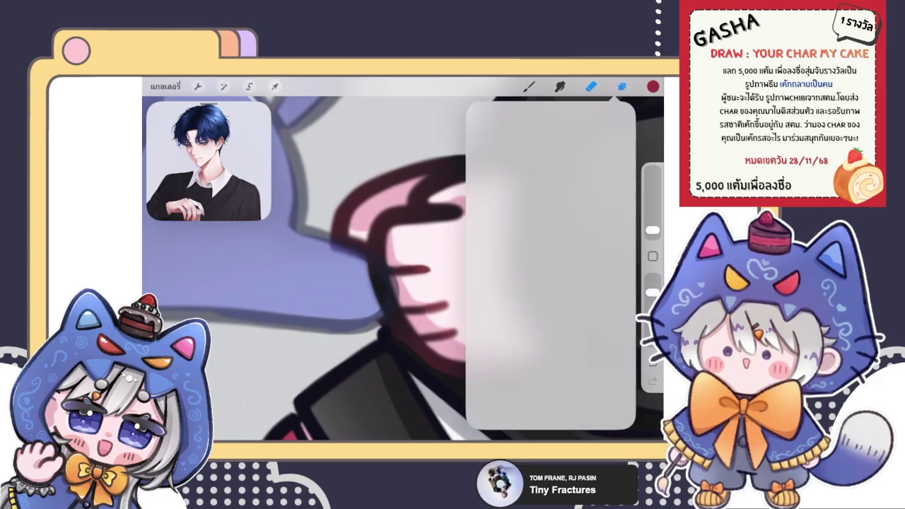
pyautogui.click(546, 194)
pyautogui.click(621, 86)
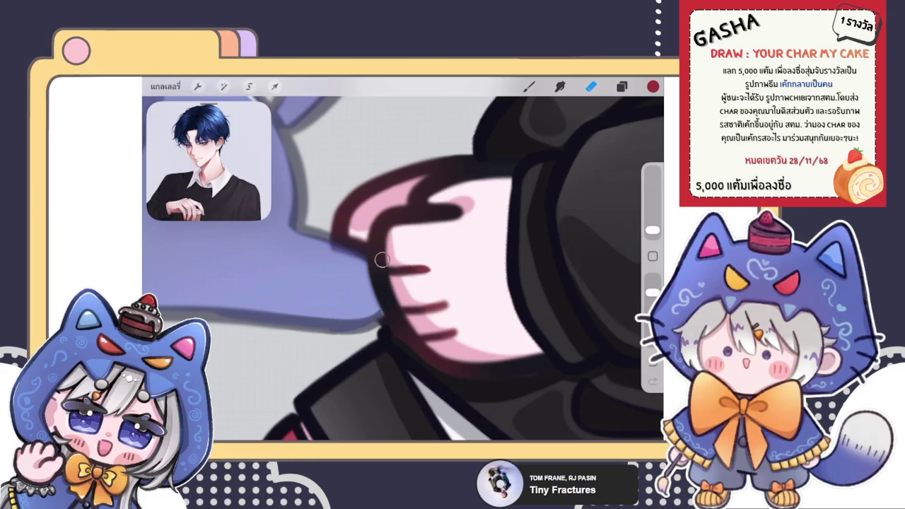
# Load a different brush from the library and sample the dark sweater colour.
pyautogui.click(622, 86)
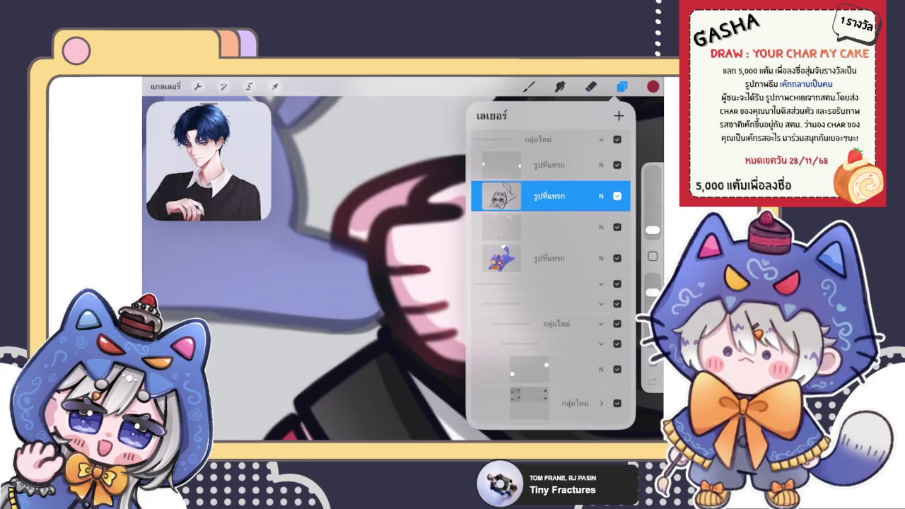
pyautogui.click(601, 195)
pyautogui.click(601, 196)
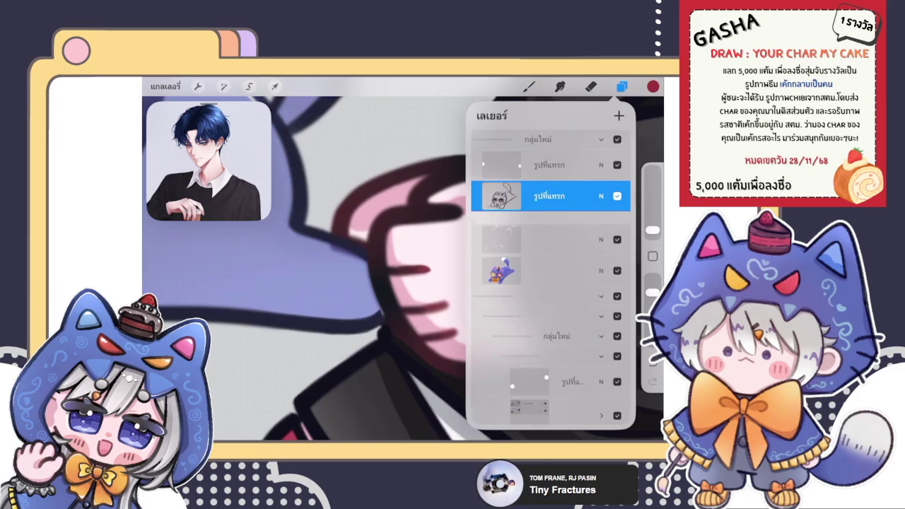
pyautogui.click(528, 86)
pyautogui.click(529, 85)
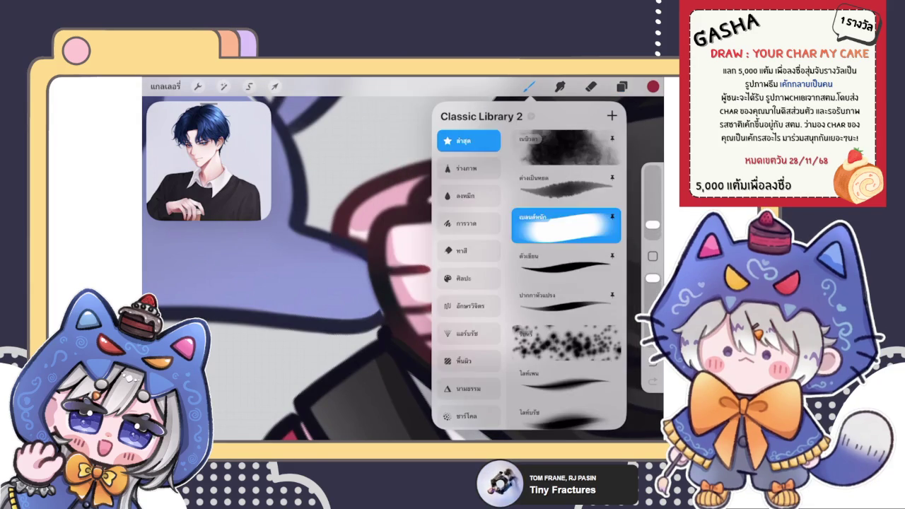
pyautogui.click(566, 266)
pyautogui.moveTo(399, 313); pyautogui.dragTo(356, 323)
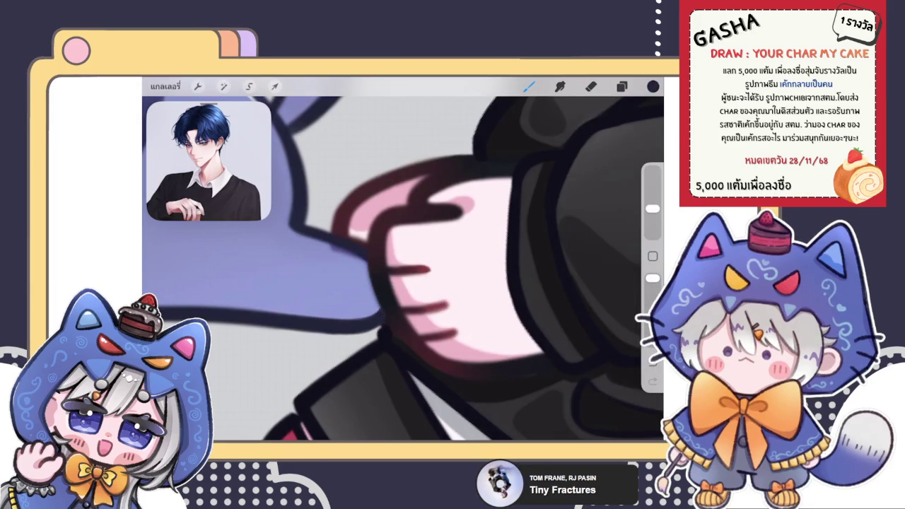
# Check the character layer's blend settings again before drawing.
pyautogui.click(622, 86)
pyautogui.click(601, 196)
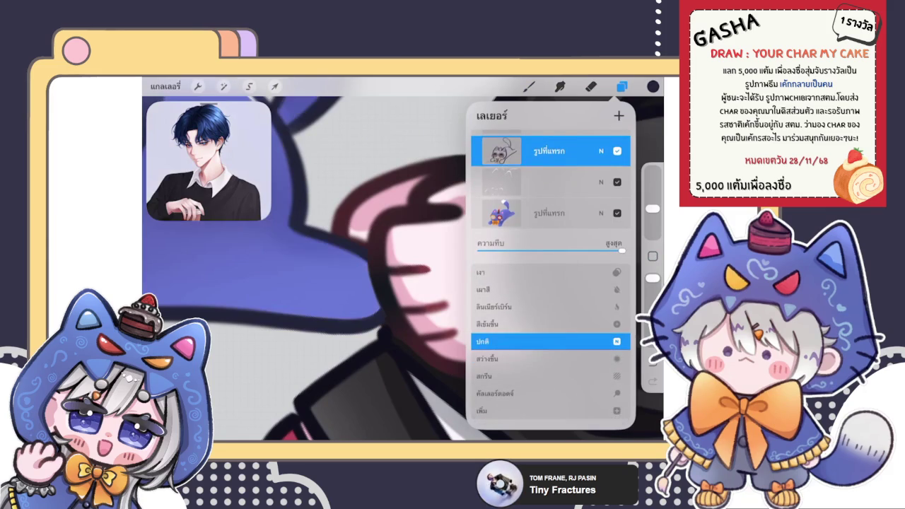
pyautogui.click(528, 86)
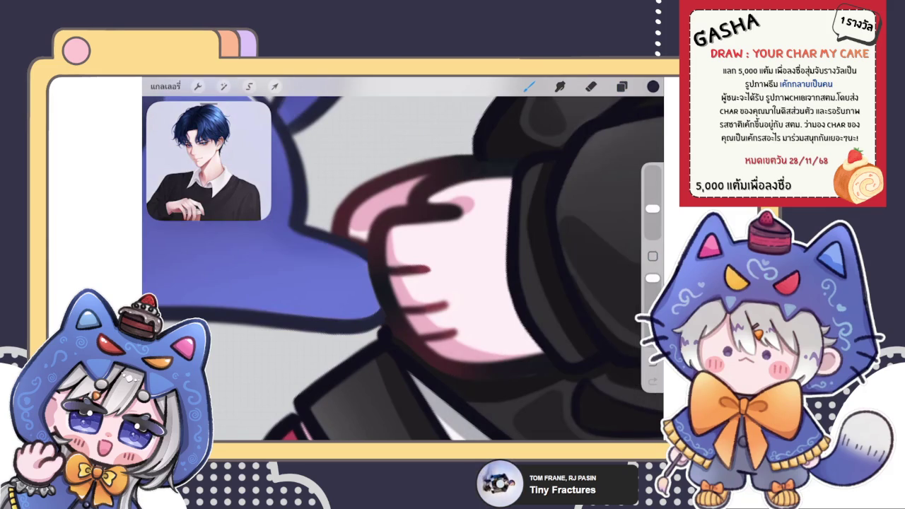
pyautogui.scroll(-5, 403, 259)
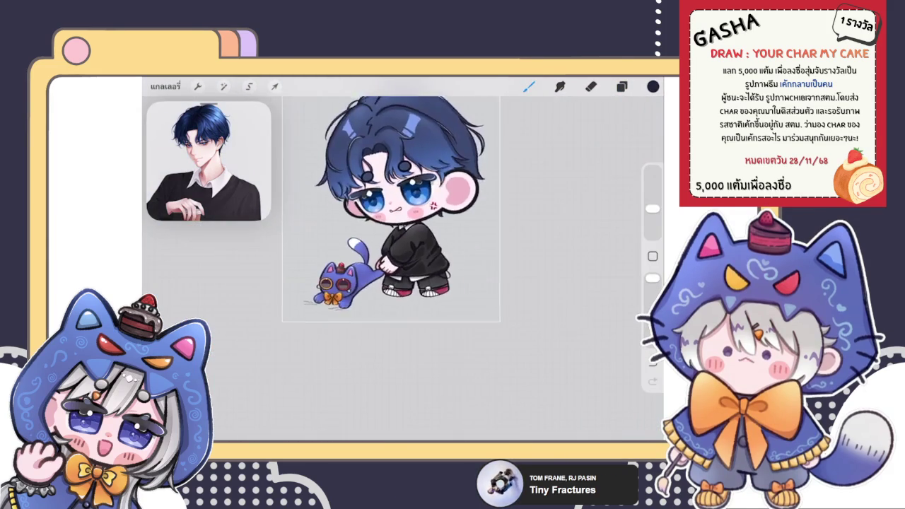
# Collapse the top New Group in the layer list.
pyautogui.scroll(3, 375, 224)
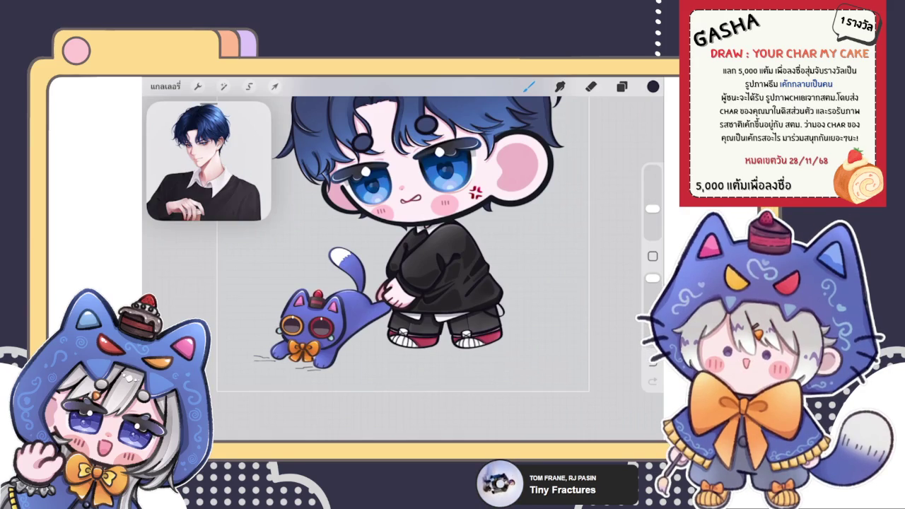
pyautogui.click(622, 86)
pyautogui.click(622, 86)
pyautogui.scroll(2, 403, 234)
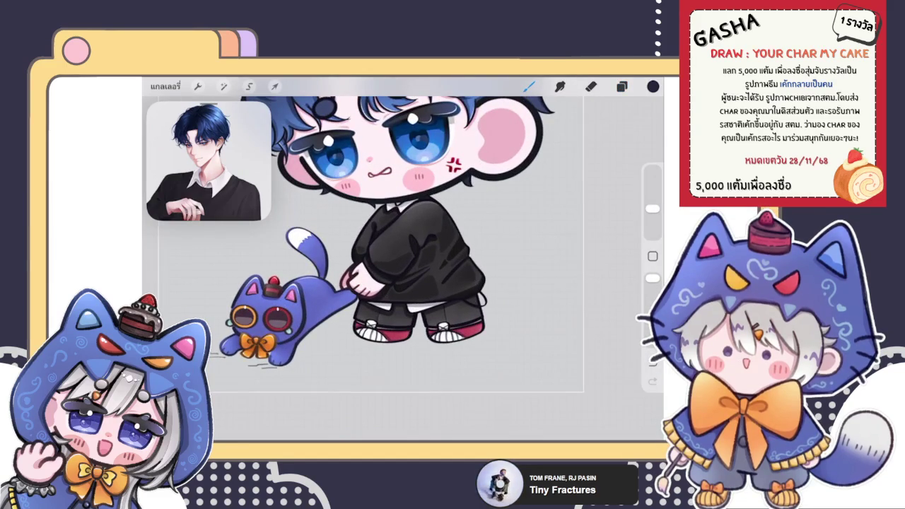
pyautogui.click(622, 85)
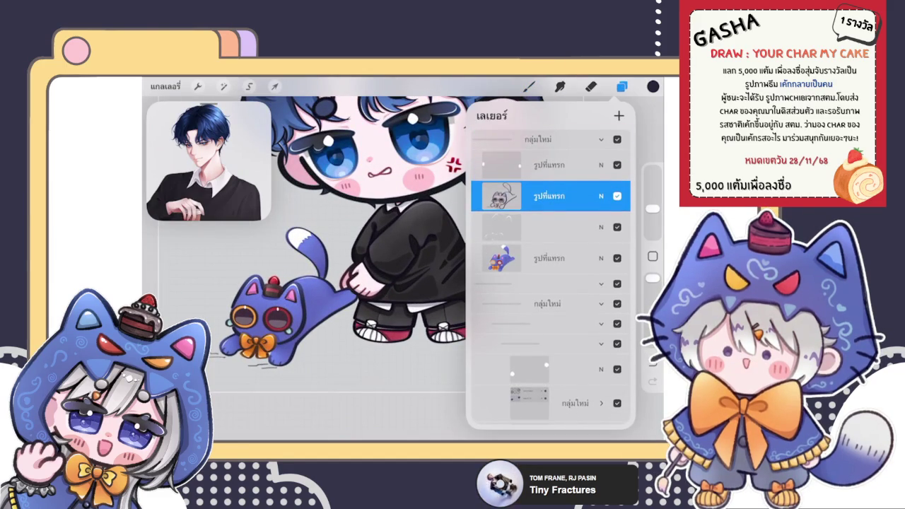
pyautogui.click(601, 139)
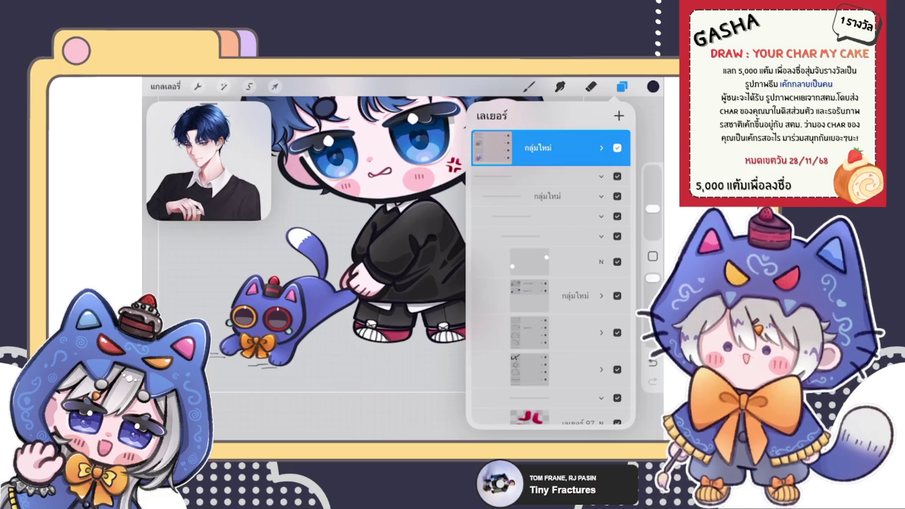
pyautogui.click(529, 87)
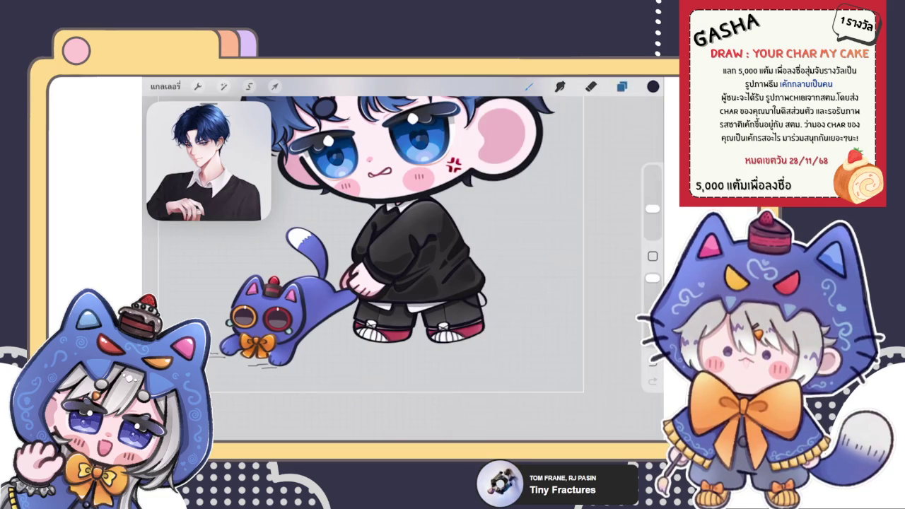
pyautogui.click(435, 218)
pyautogui.scroll(5, 396, 269)
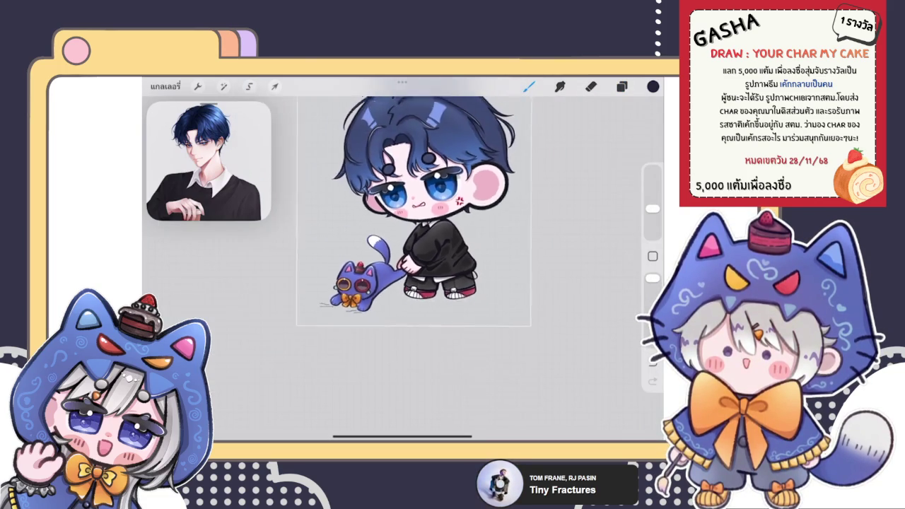
# Scroll down the layer list and select the second layer group.
pyautogui.click(622, 86)
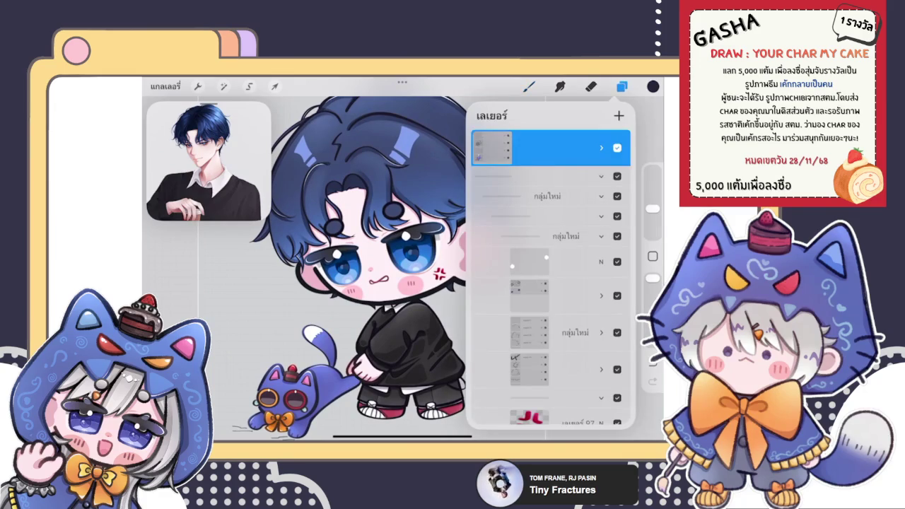
pyautogui.scroll(-3, 551, 283)
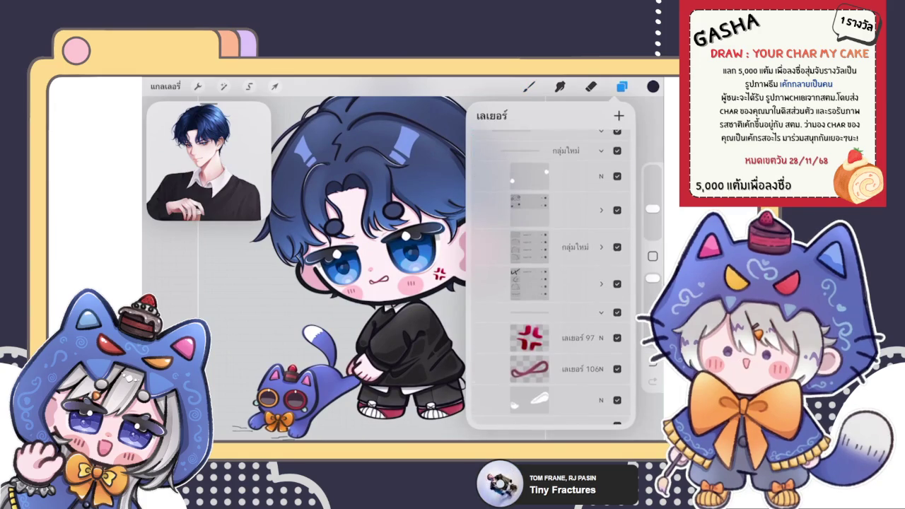
pyautogui.scroll(-3, 374, 261)
pyautogui.click(552, 211)
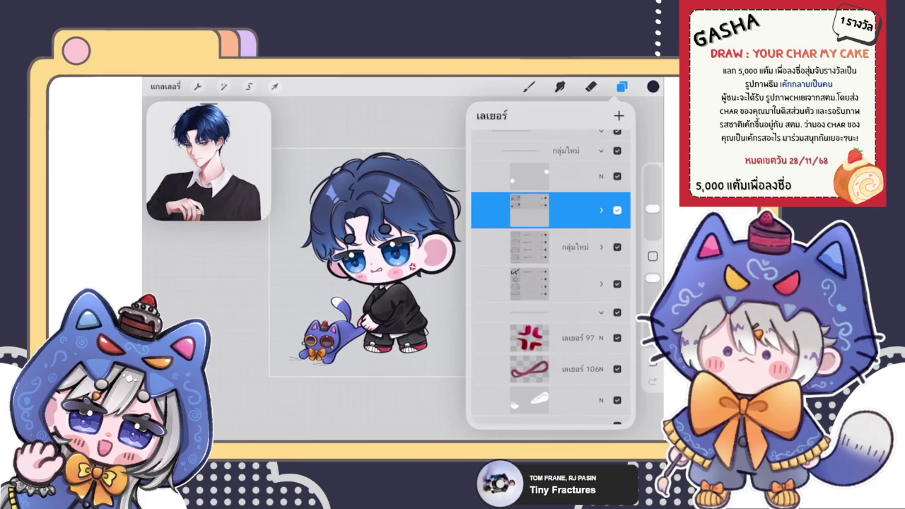
pyautogui.scroll(-2, 551, 282)
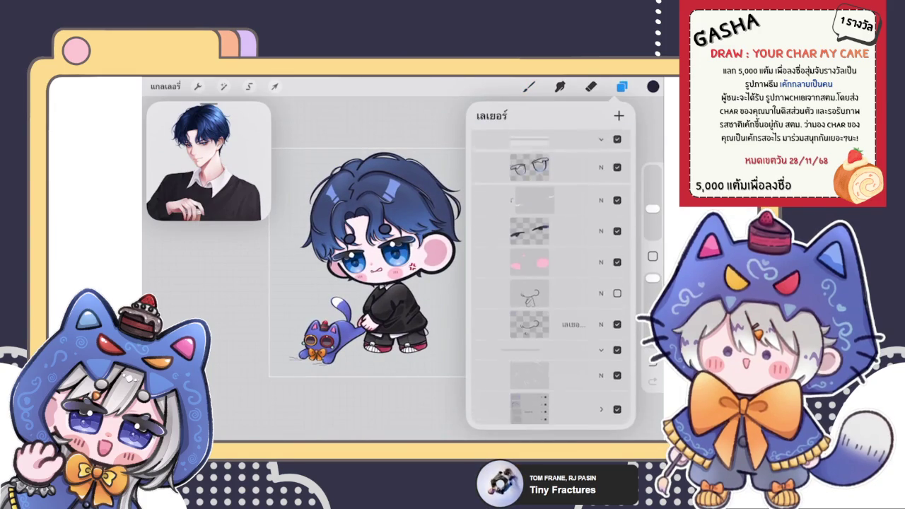
pyautogui.scroll(5, 551, 282)
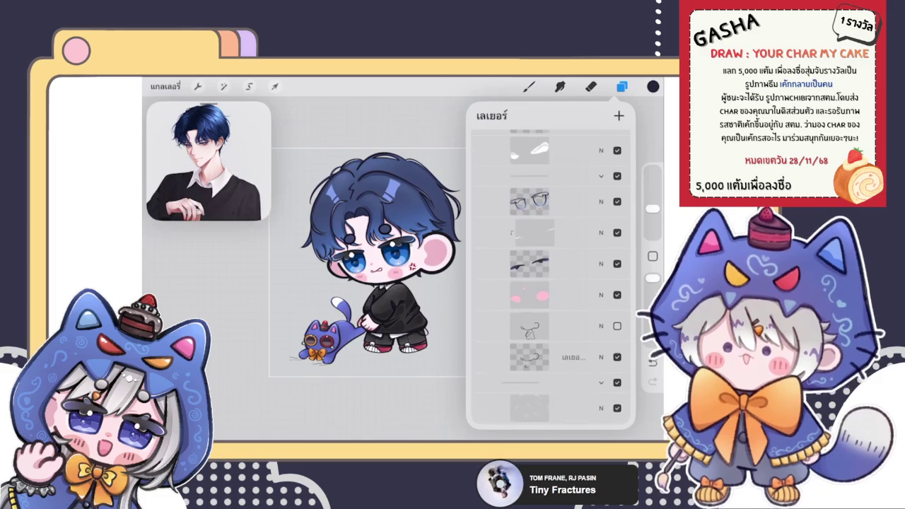
pyautogui.scroll(5, 552, 282)
# Select the LX line-art layer and toggle its visibility off and on.
pyautogui.click(552, 182)
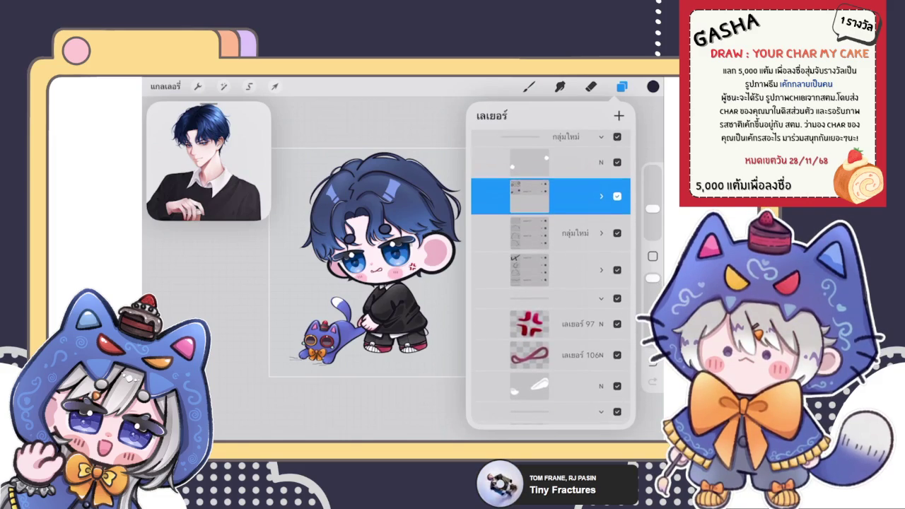
pyautogui.scroll(2, 552, 283)
pyautogui.scroll(-1, 551, 318)
pyautogui.click(552, 246)
pyautogui.click(617, 246)
pyautogui.click(618, 246)
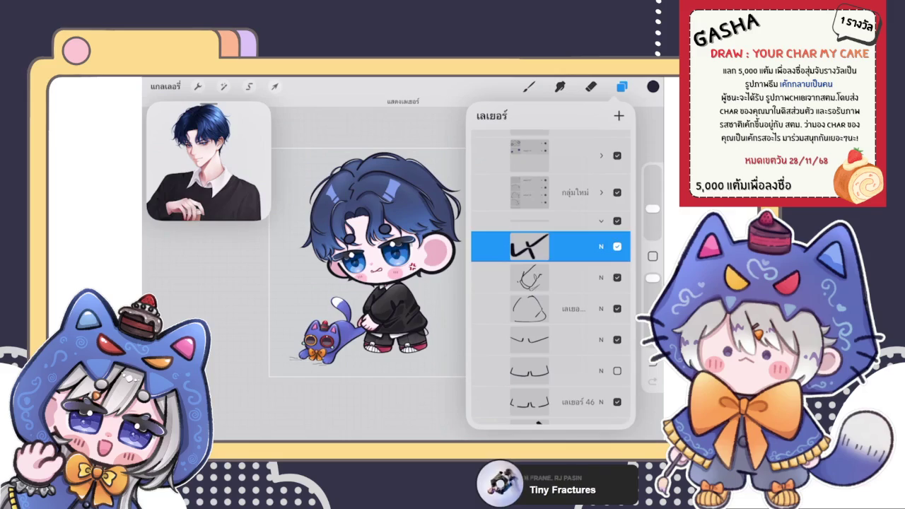
# Switch to the ink-blend brush and blend the shading near the sweater collar.
pyautogui.scroll(5, 375, 269)
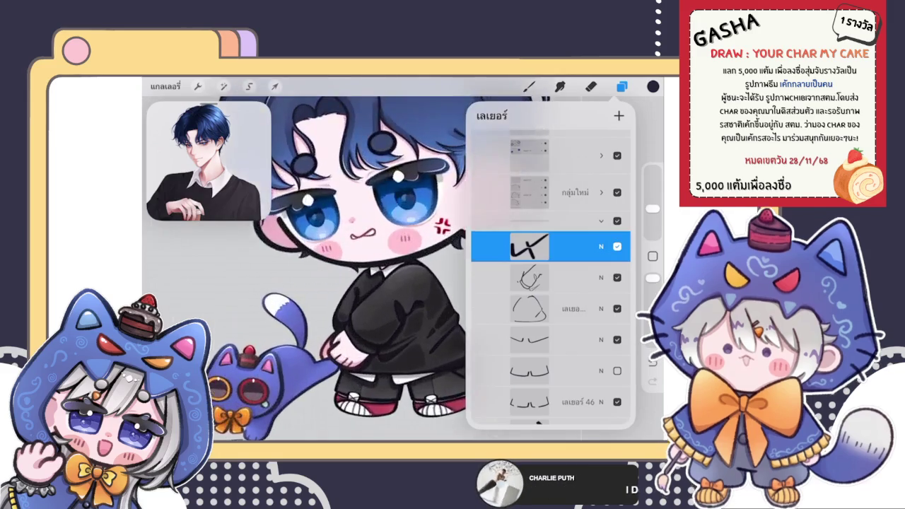
pyautogui.click(530, 246)
pyautogui.click(652, 86)
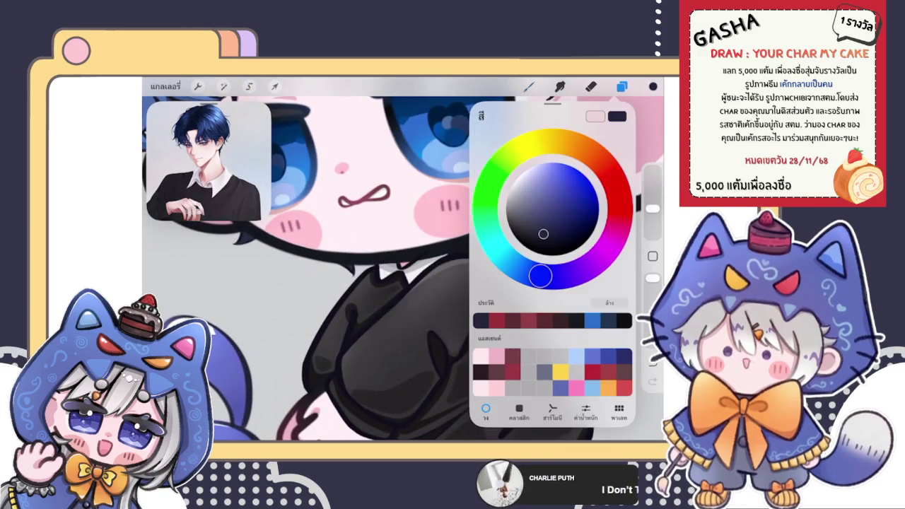
pyautogui.click(529, 86)
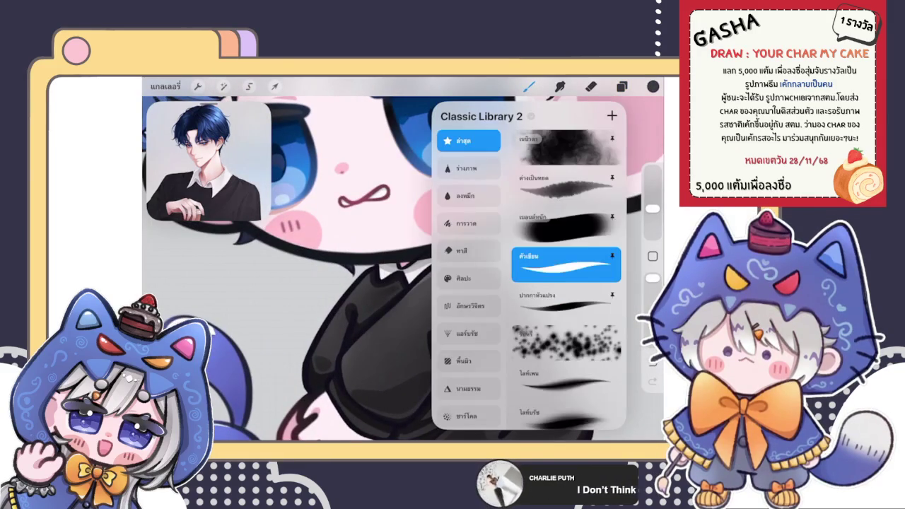
pyautogui.click(566, 227)
pyautogui.scroll(3, 368, 229)
pyautogui.click(382, 347)
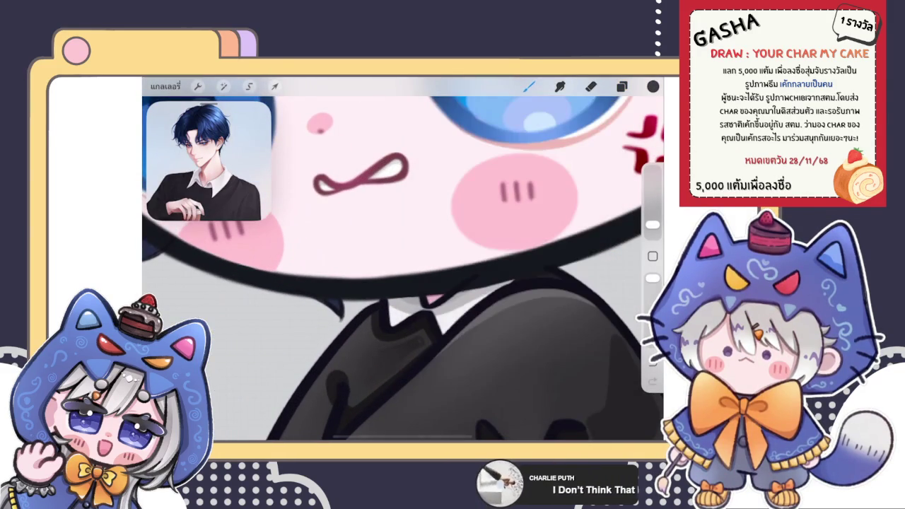
pyautogui.moveTo(394, 342)
pyautogui.mouseDown()
pyautogui.moveTo(404, 335)
pyautogui.moveTo(440, 347)
pyautogui.moveTo(433, 363)
pyautogui.mouseUp()
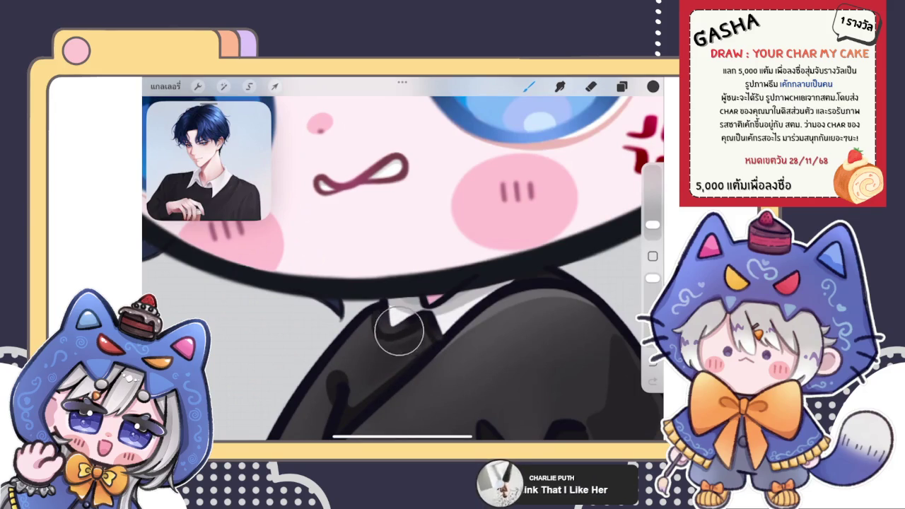
# Apply an option to layer 51 from its layer options.
pyautogui.scroll(-3, 403, 259)
pyautogui.scroll(-2, 403, 259)
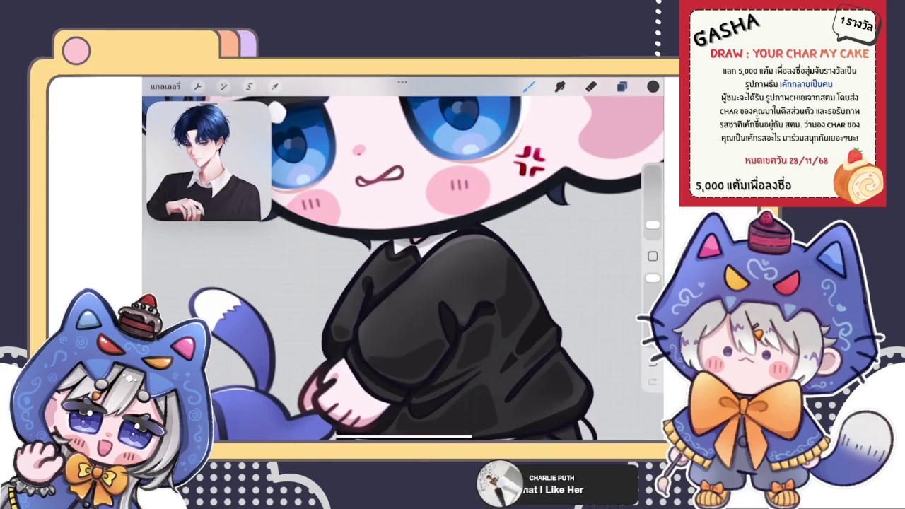
pyautogui.click(622, 86)
pyautogui.scroll(-2, 552, 283)
pyautogui.click(551, 237)
pyautogui.click(407, 330)
pyautogui.click(529, 86)
pyautogui.scroll(3, 403, 269)
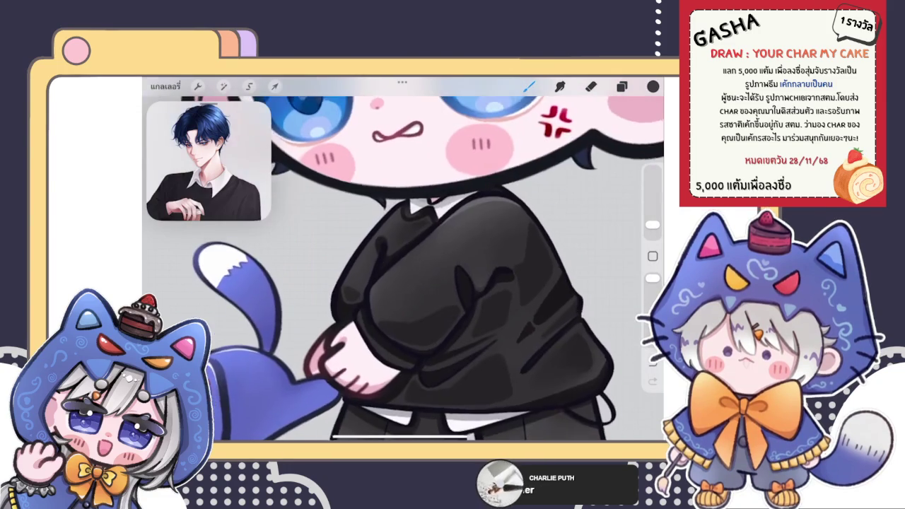
# Try a light grey stroke on the sleeve, then undo it.
pyautogui.click(653, 86)
pyautogui.click(653, 86)
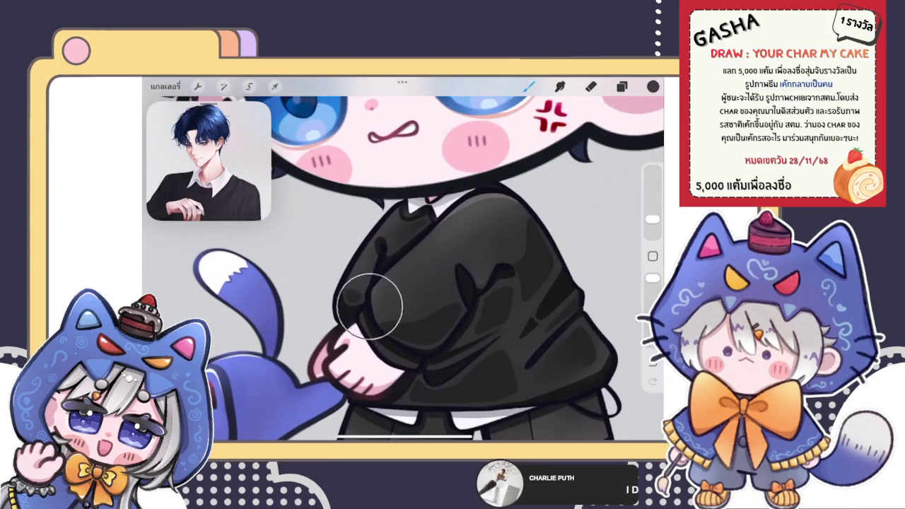
pyautogui.scroll(2, 403, 269)
pyautogui.hotkey('ctrl', 'z')
pyautogui.click(653, 86)
pyautogui.click(653, 86)
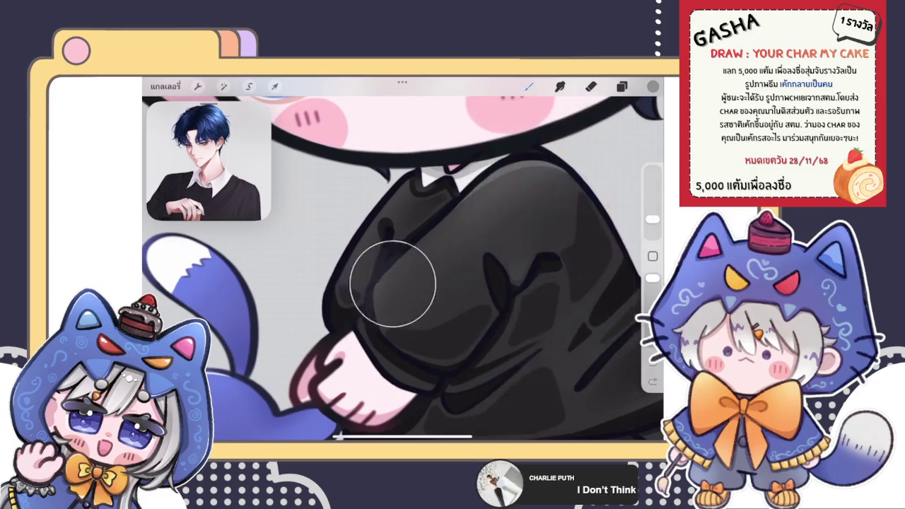
pyautogui.moveTo(449, 239); pyautogui.dragTo(384, 317)
pyautogui.hotkey('ctrl', 'z')
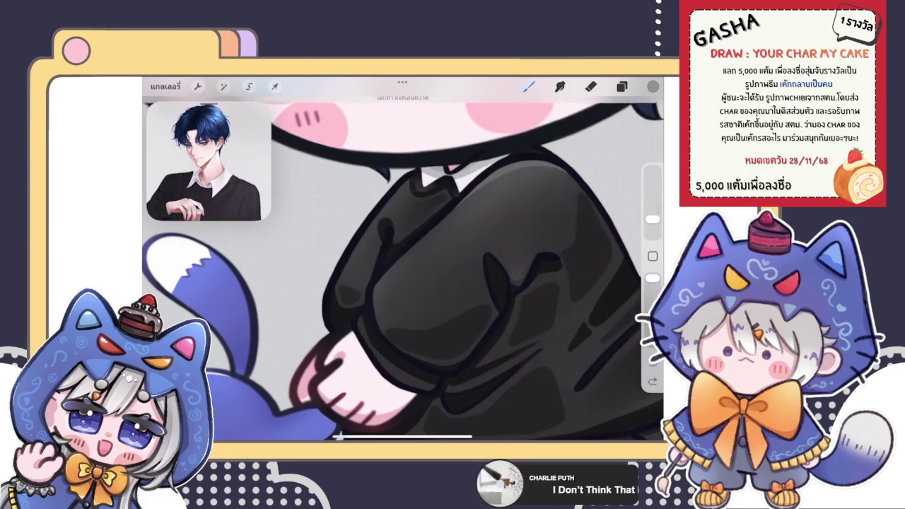
# Pick a darker shade and deepen the shading on the sleeve.
pyautogui.click(653, 85)
pyautogui.click(516, 238)
pyautogui.click(384, 283)
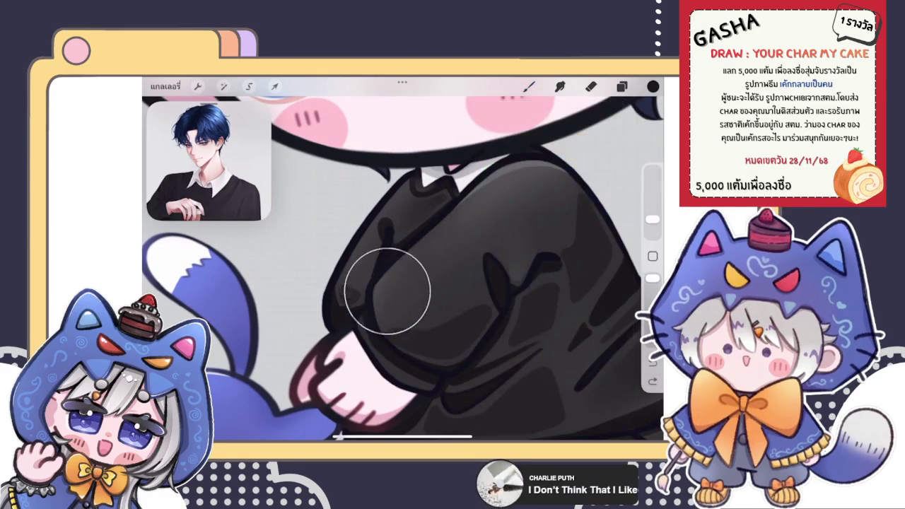
pyautogui.moveTo(399, 293); pyautogui.dragTo(460, 226)
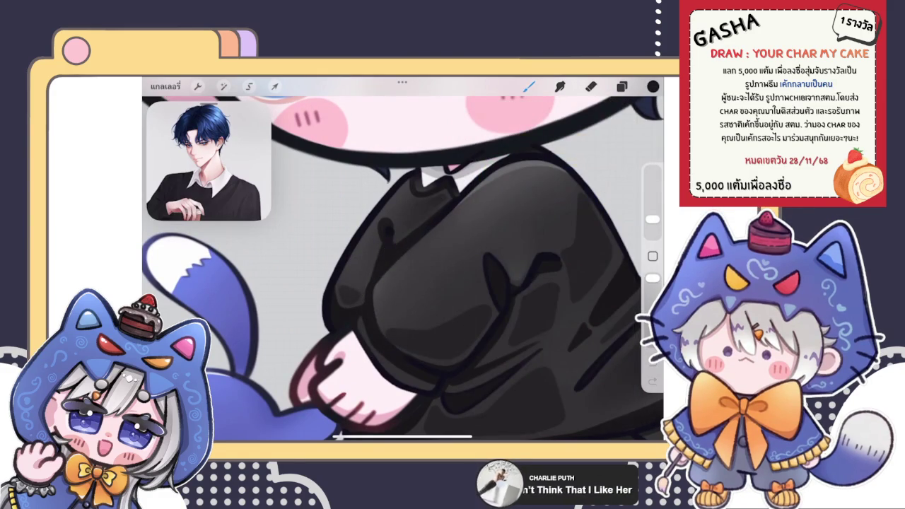
pyautogui.click(653, 85)
pyautogui.click(653, 222)
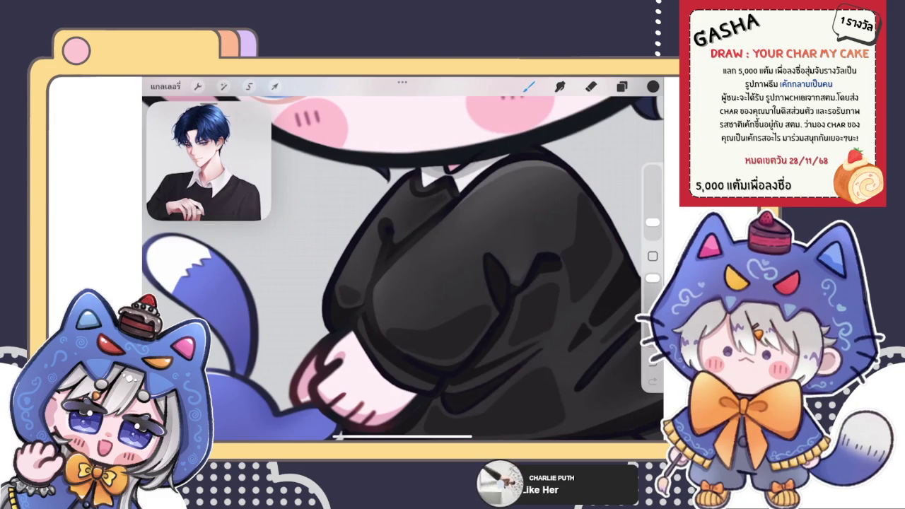
# Choose another dark shade for the sweater shading.
pyautogui.click(653, 85)
pyautogui.click(507, 221)
pyautogui.click(432, 239)
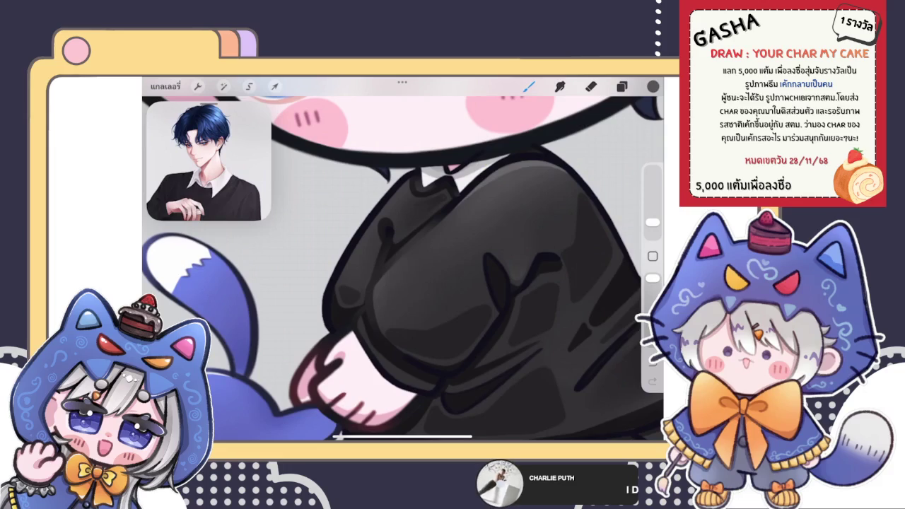
pyautogui.click(653, 85)
pyautogui.click(420, 250)
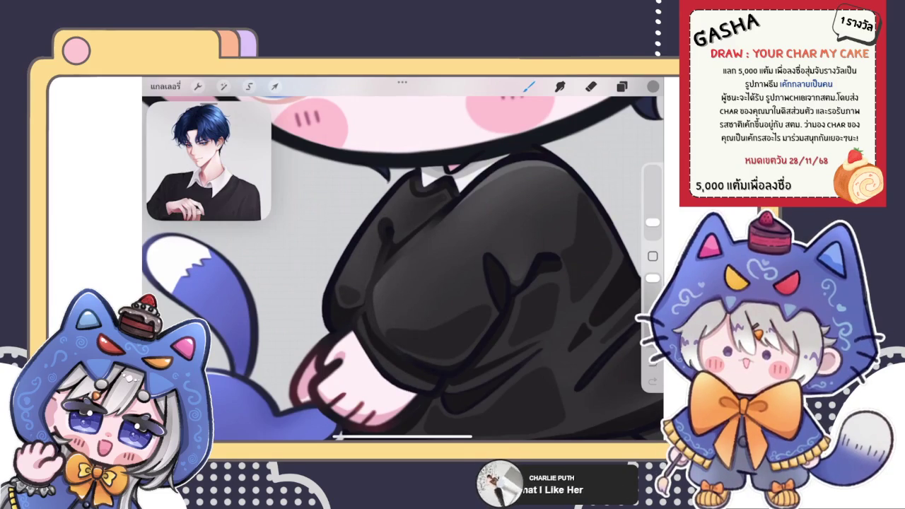
pyautogui.scroll(-3, 404, 258)
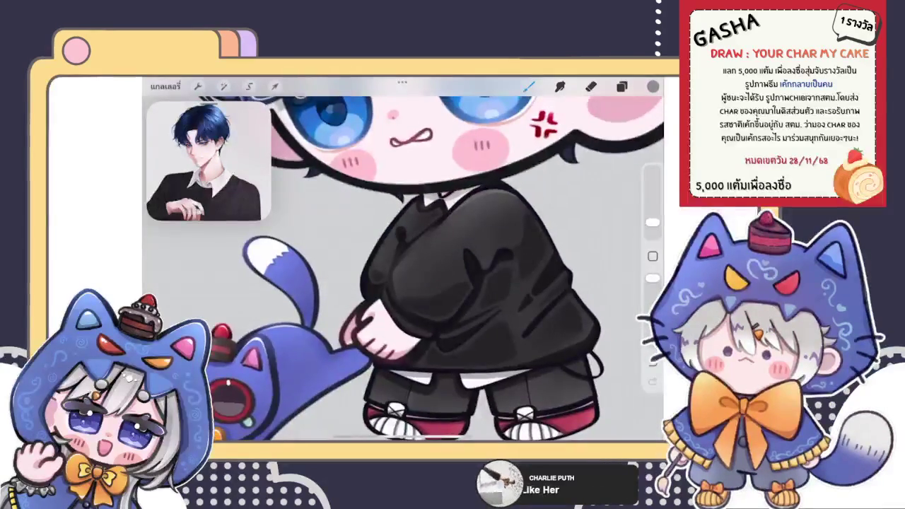
pyautogui.scroll(3, 403, 258)
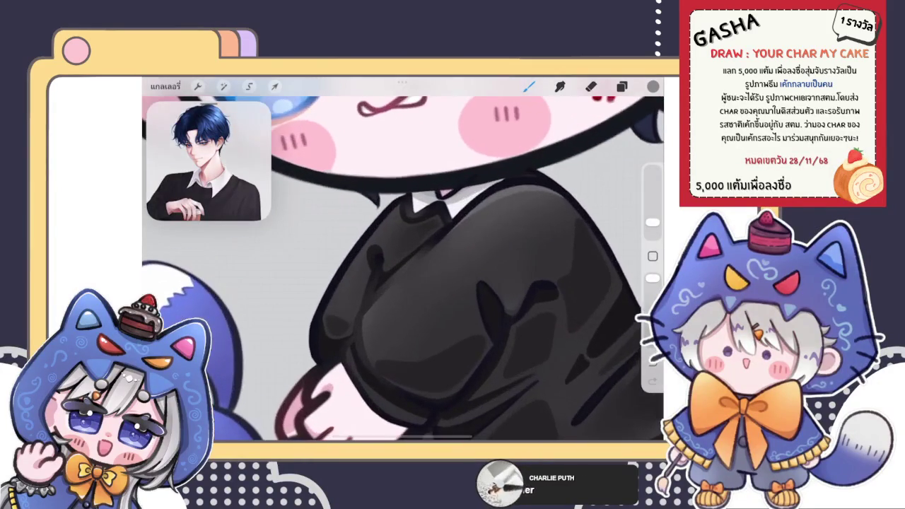
# Review the colours and the current layer's options in the layer list.
pyautogui.click(653, 85)
pyautogui.click(529, 85)
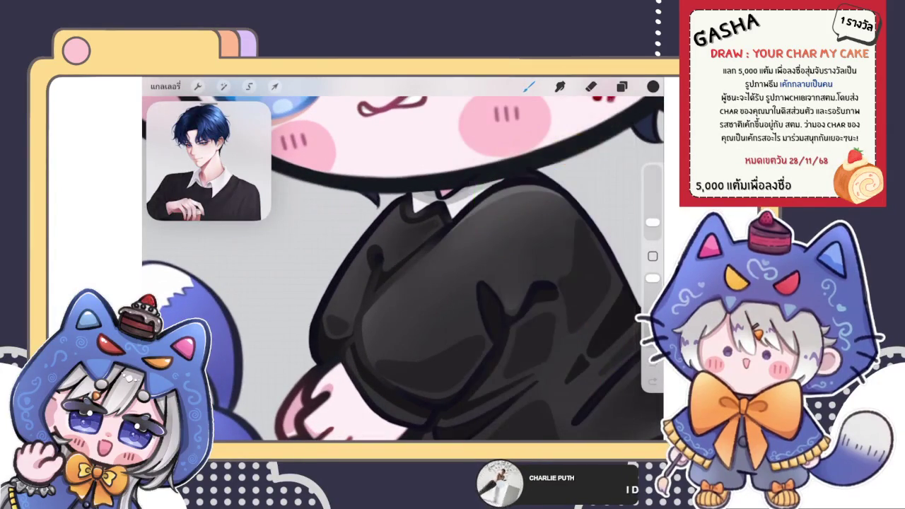
pyautogui.scroll(-3, 403, 258)
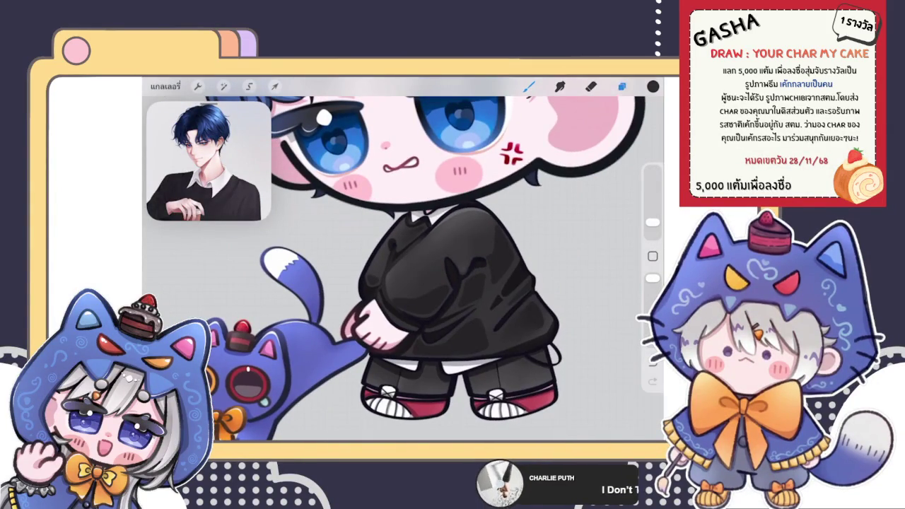
pyautogui.click(622, 86)
pyautogui.click(529, 277)
pyautogui.click(529, 277)
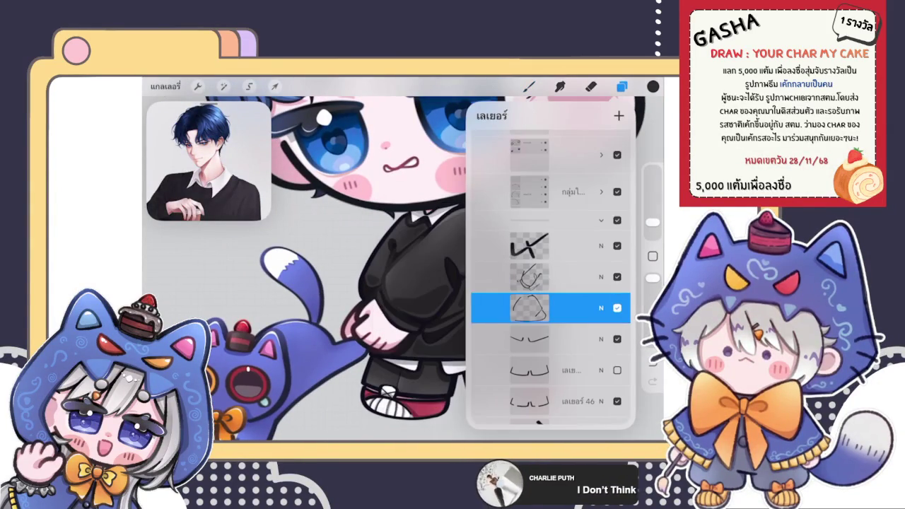
# Undo the last change and briefly check the colour picker.
pyautogui.click(622, 86)
pyautogui.scroll(2, 403, 268)
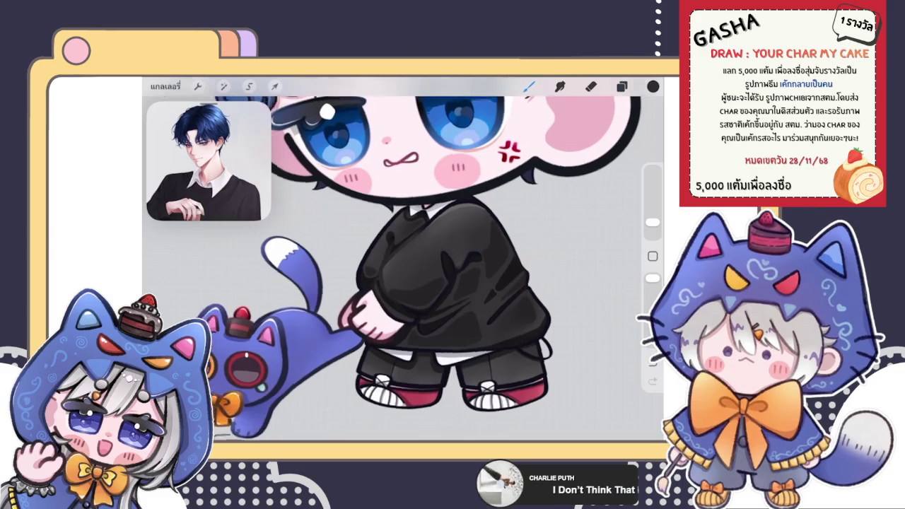
pyautogui.scroll(3, 403, 269)
pyautogui.hotkey('ctrl', 'z')
pyautogui.click(653, 85)
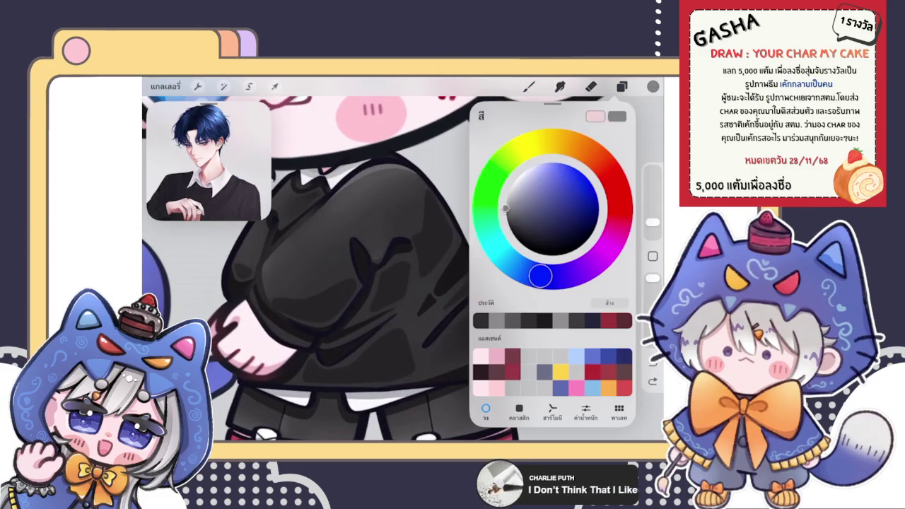
pyautogui.click(450, 197)
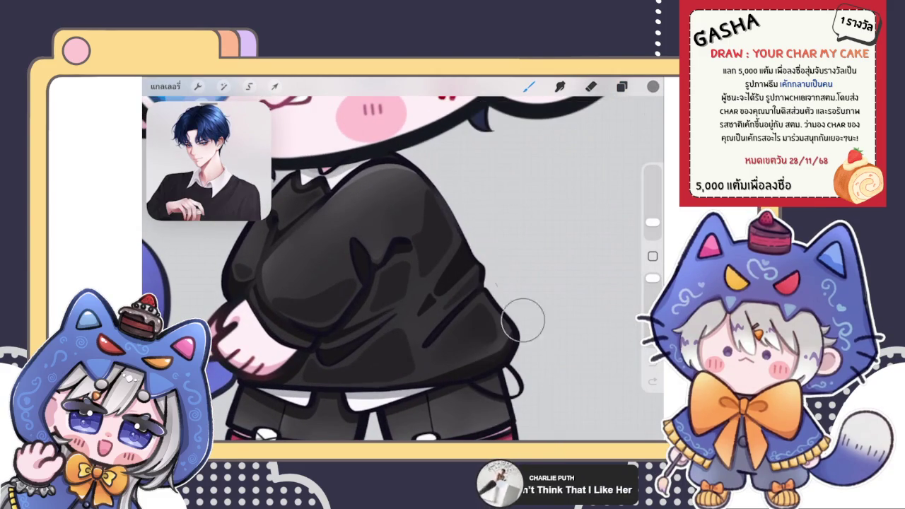
pyautogui.scroll(-3, 403, 269)
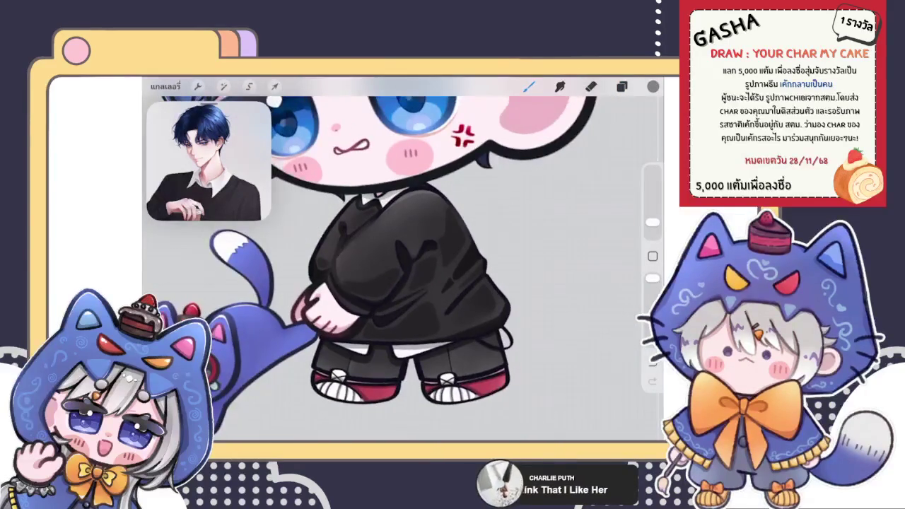
pyautogui.scroll(3, 311, 297)
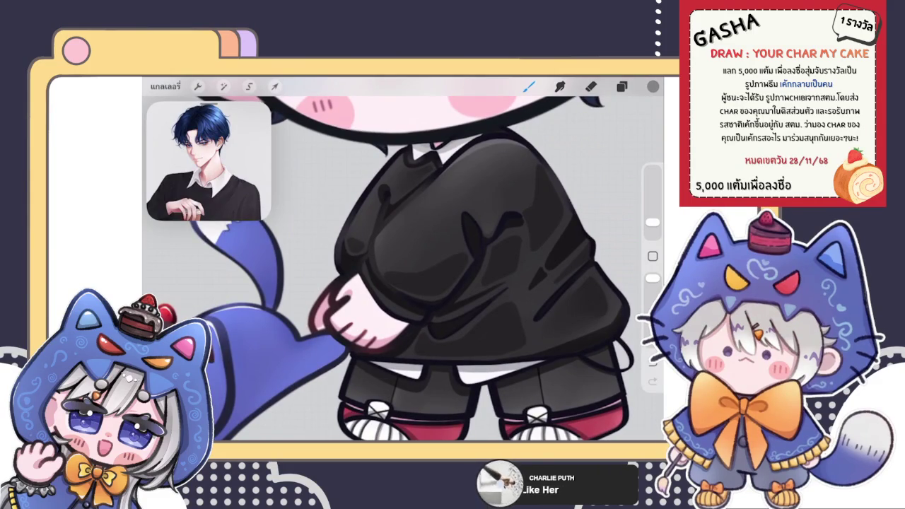
# Make the shorts-outline layer one row lower the active layer.
pyautogui.click(621, 87)
pyautogui.click(559, 307)
pyautogui.click(622, 86)
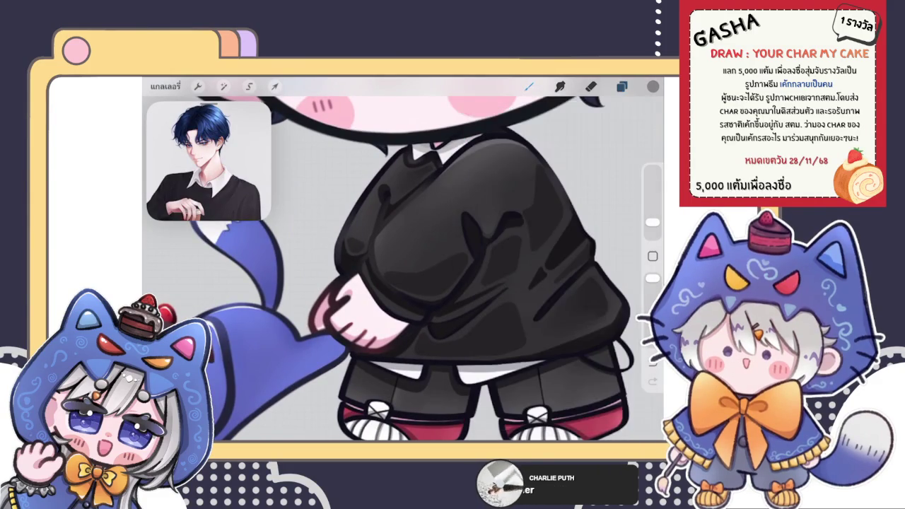
pyautogui.scroll(3, 389, 424)
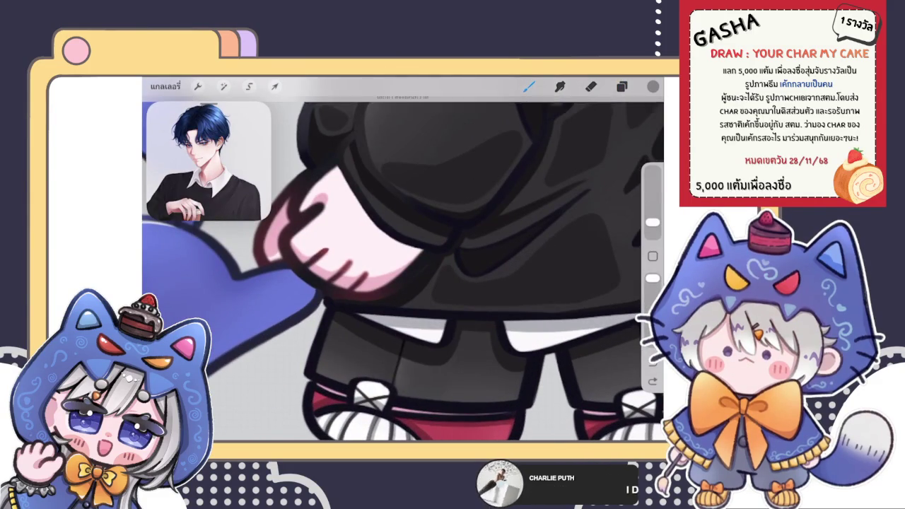
pyautogui.click(621, 86)
pyautogui.click(530, 277)
pyautogui.click(530, 276)
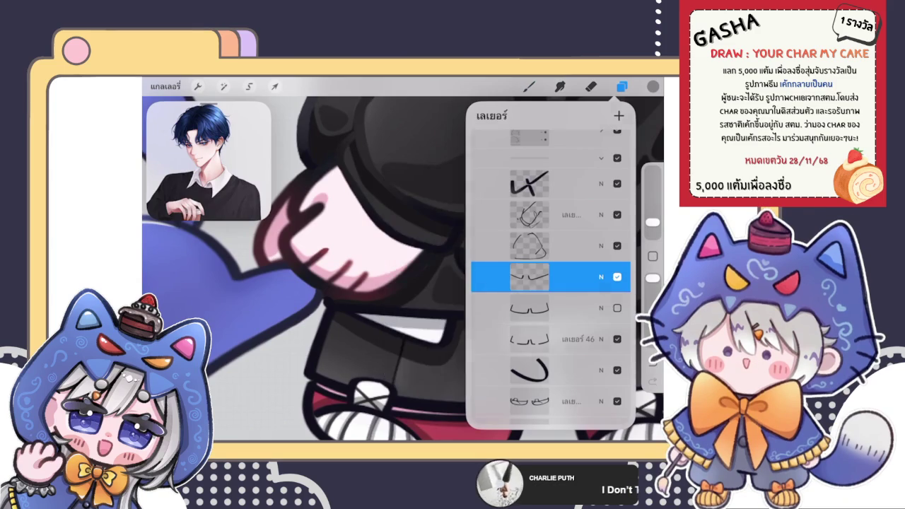
# Undo a stray short stroke drawn near the sweater hem.
pyautogui.click(369, 374)
pyautogui.moveTo(370, 374); pyautogui.dragTo(415, 313)
pyautogui.hotkey('ctrl', 'z')
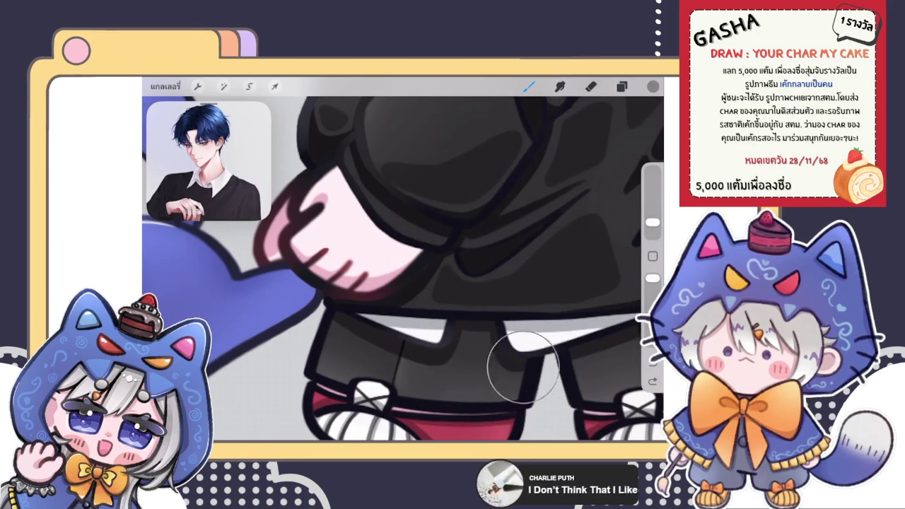
pyautogui.scroll(-5, 403, 259)
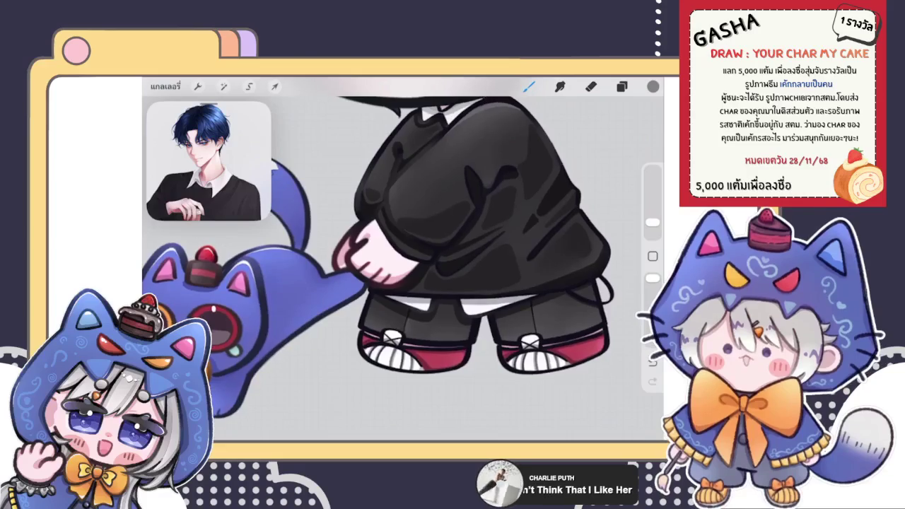
pyautogui.scroll(-2, 403, 259)
# Switch to another layer and choose a near-black painting colour.
pyautogui.click(622, 86)
pyautogui.click(537, 340)
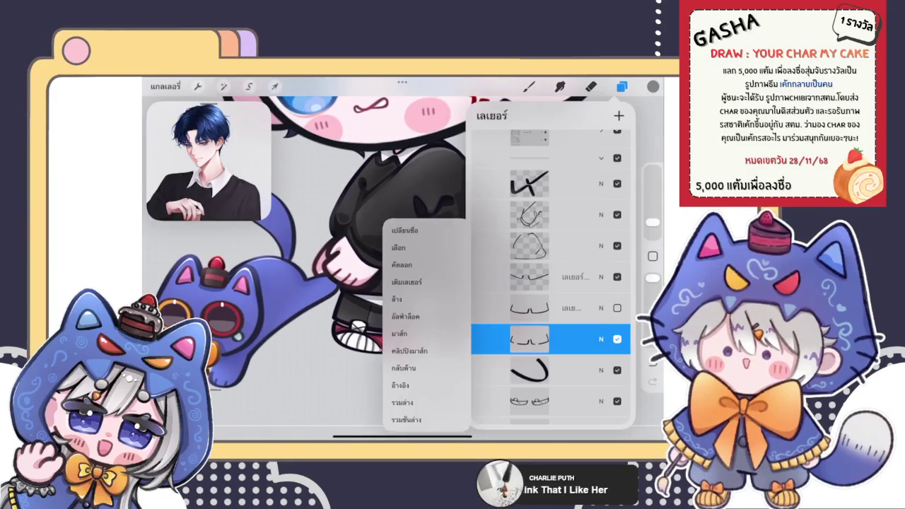
pyautogui.scroll(5, 403, 259)
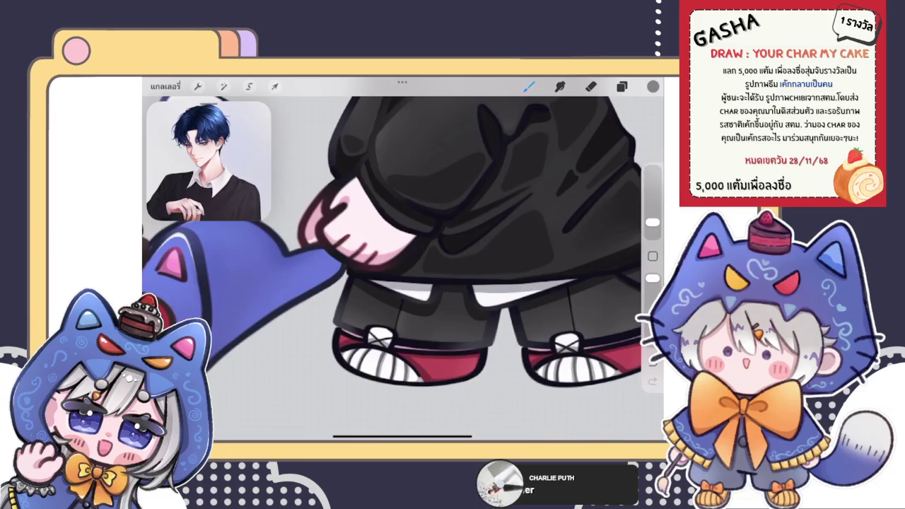
pyautogui.scroll(-2, 452, 240)
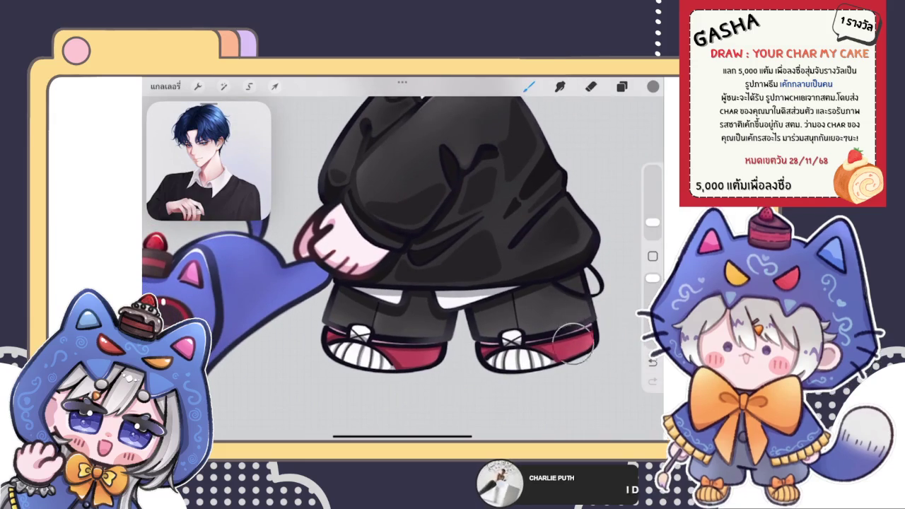
pyautogui.scroll(-2, 404, 262)
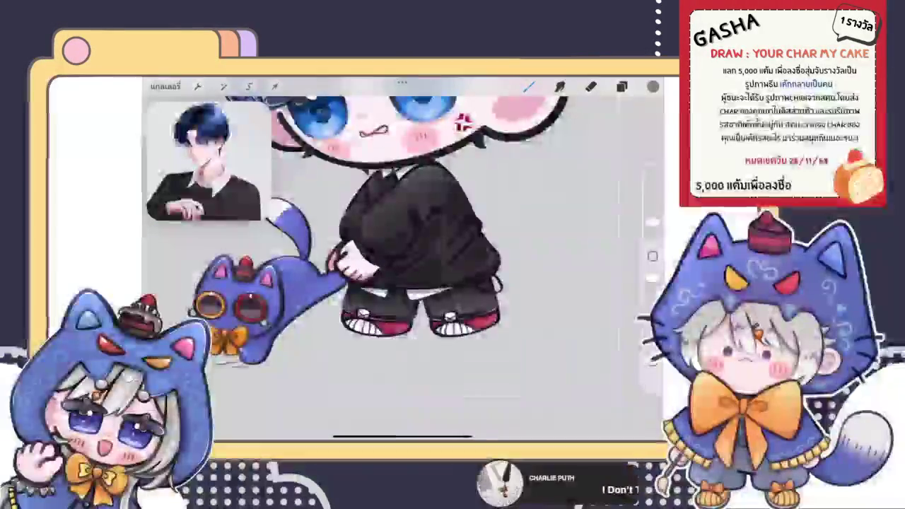
pyautogui.click(653, 86)
pyautogui.click(510, 223)
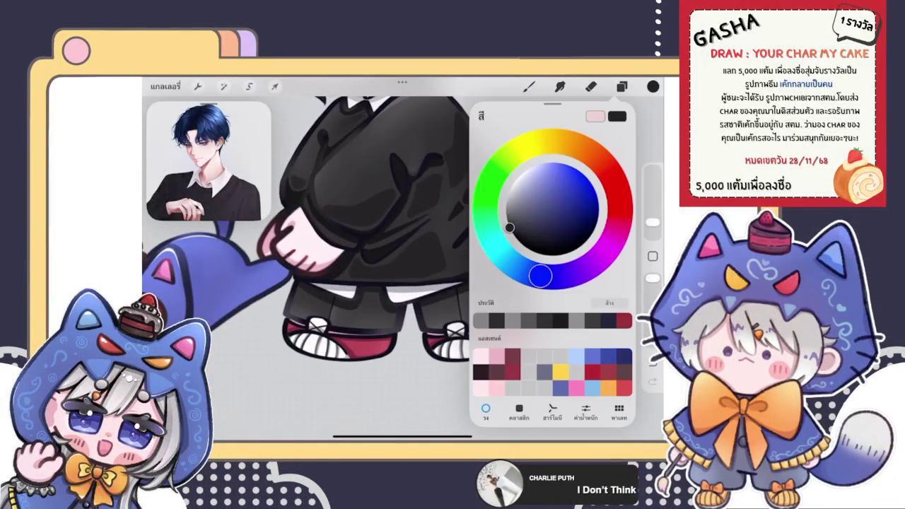
pyautogui.click(653, 86)
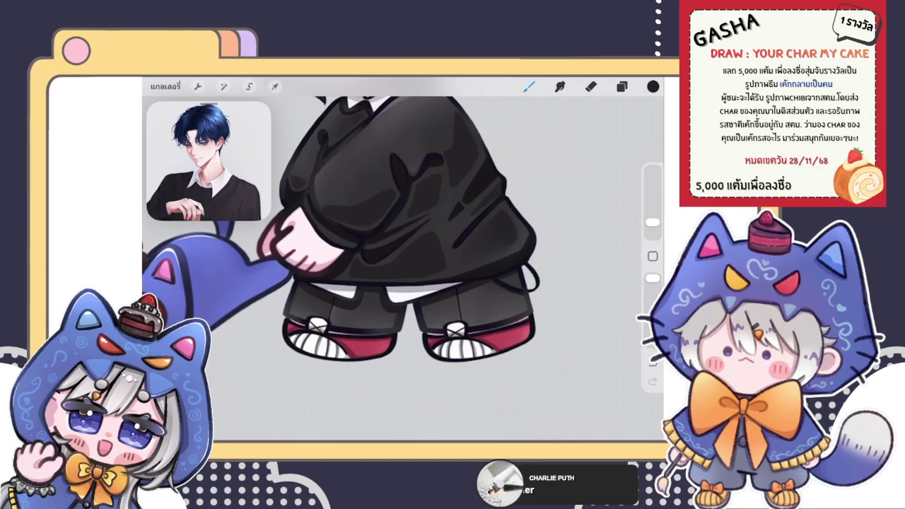
# Select the layer holding the curved line.
pyautogui.scroll(-2, 403, 226)
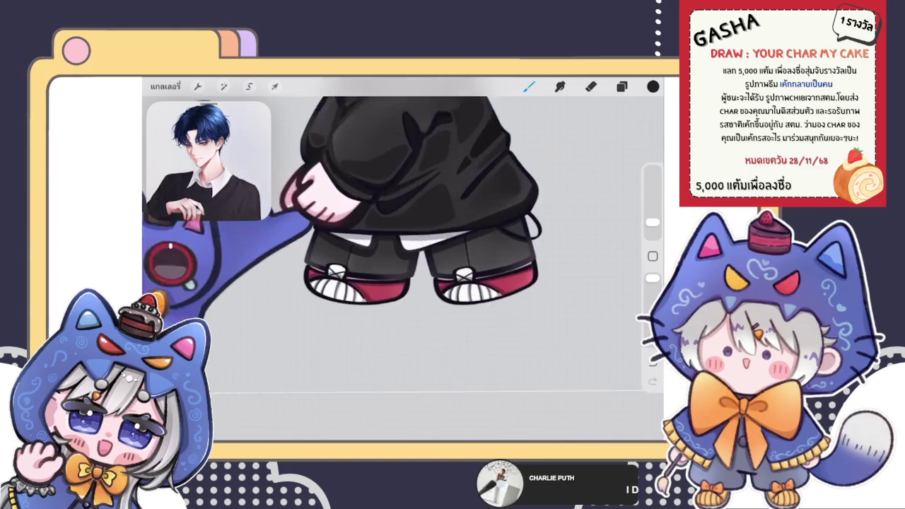
pyautogui.click(621, 87)
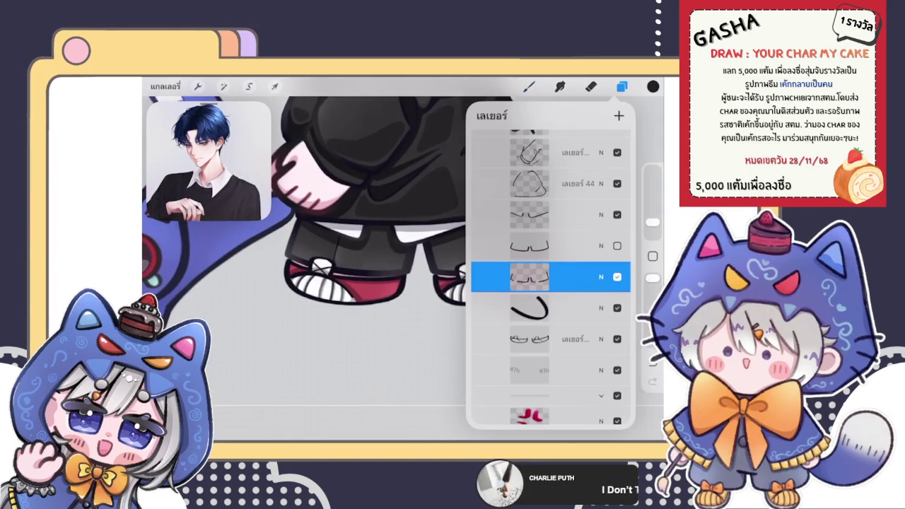
pyautogui.click(552, 307)
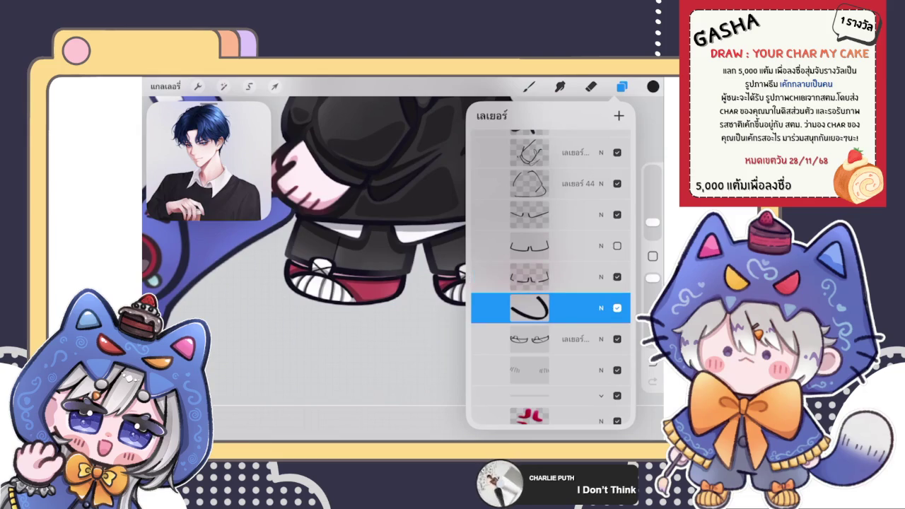
pyautogui.click(566, 308)
pyautogui.click(530, 307)
# Darken the shading along the shorts' edge with the black brush.
pyautogui.click(653, 86)
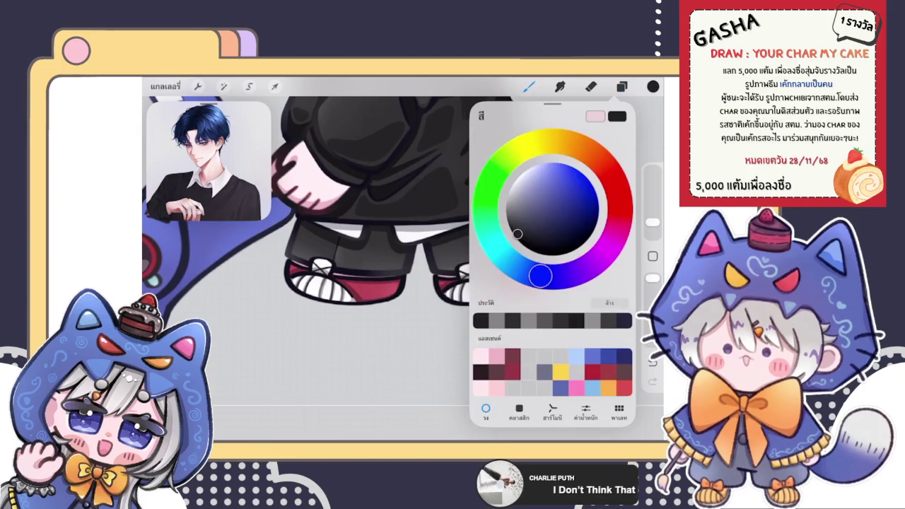
pyautogui.scroll(5, 318, 269)
pyautogui.click(653, 86)
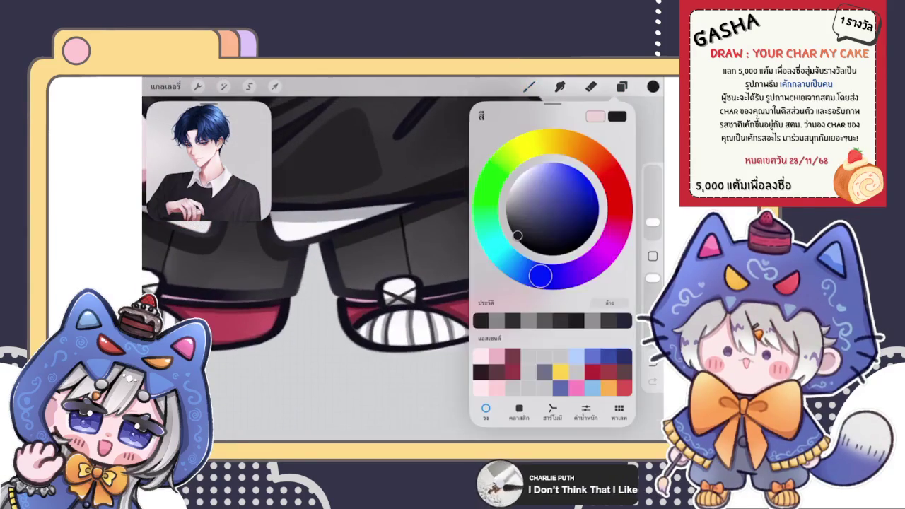
pyautogui.click(529, 86)
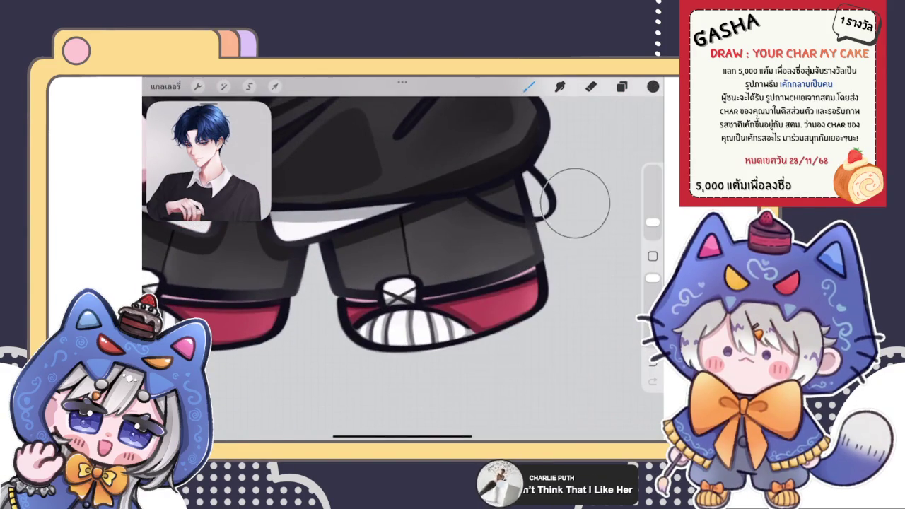
pyautogui.scroll(3, 399, 269)
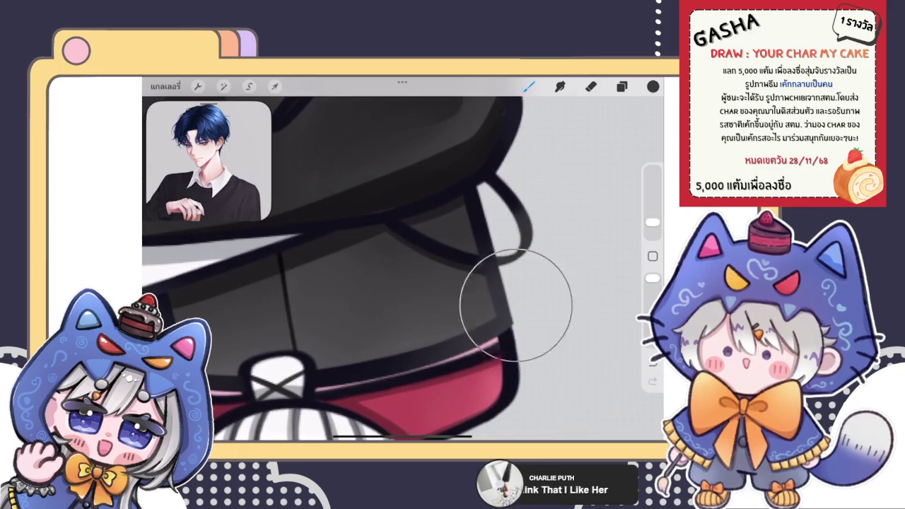
pyautogui.moveTo(439, 299); pyautogui.dragTo(571, 186)
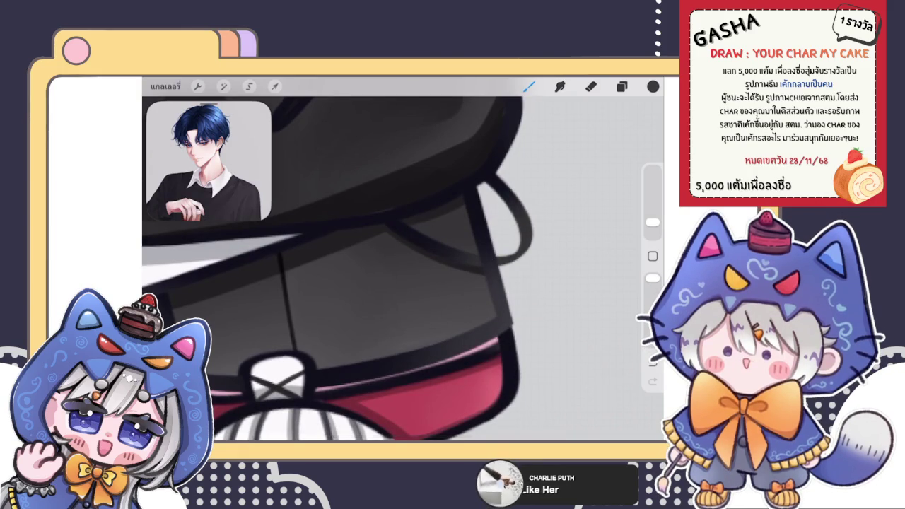
pyautogui.click(653, 87)
pyautogui.click(529, 86)
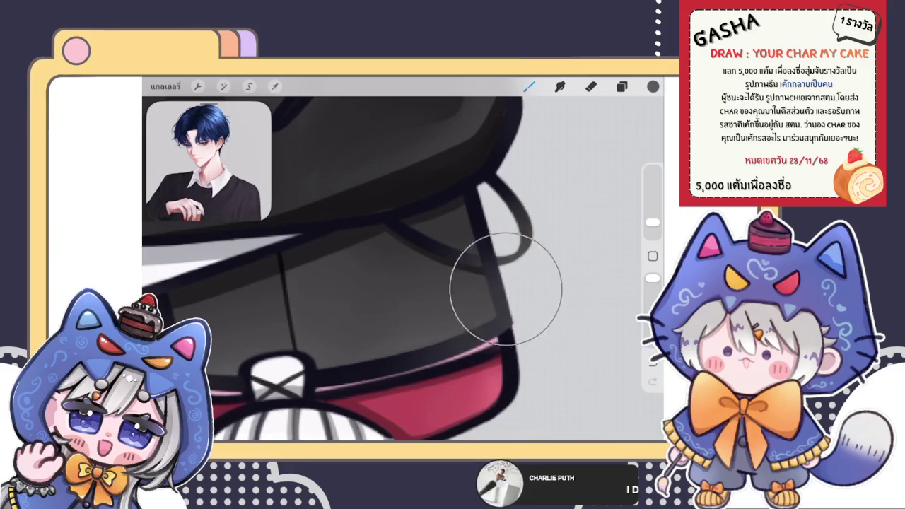
# Move the curved-line layer up one place in the layer stack.
pyautogui.click(622, 87)
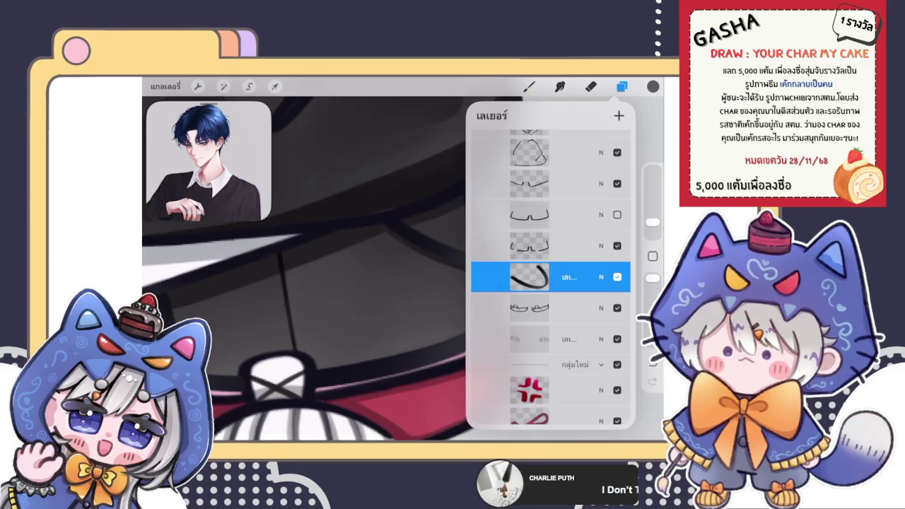
pyautogui.moveTo(530, 277); pyautogui.dragTo(529, 243)
pyautogui.click(529, 86)
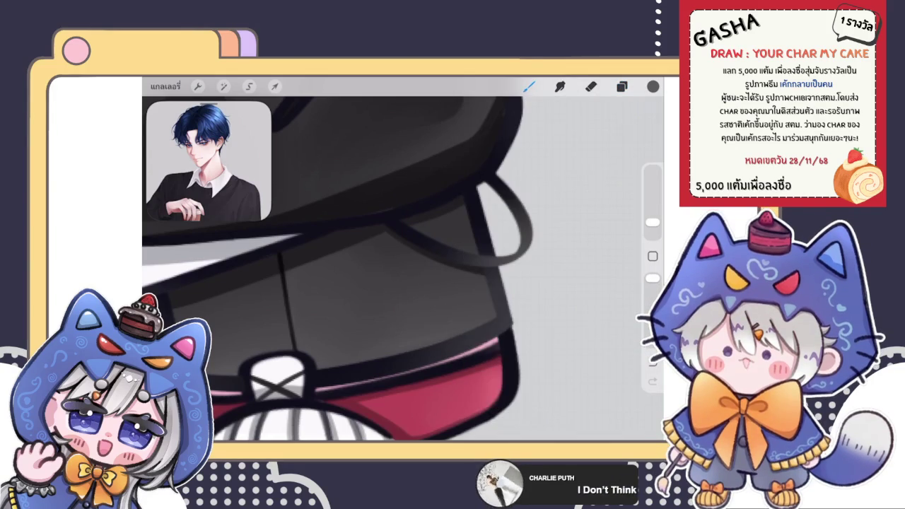
pyautogui.scroll(-5, 403, 262)
pyautogui.scroll(-3, 404, 262)
pyautogui.scroll(2, 396, 297)
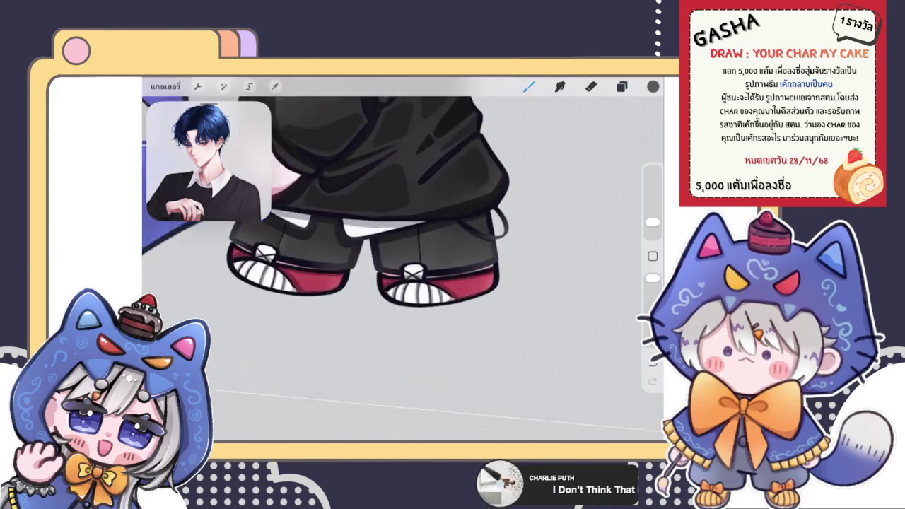
pyautogui.scroll(2, 396, 297)
pyautogui.scroll(1, 396, 297)
pyautogui.scroll(2, 397, 297)
pyautogui.scroll(-3, 396, 283)
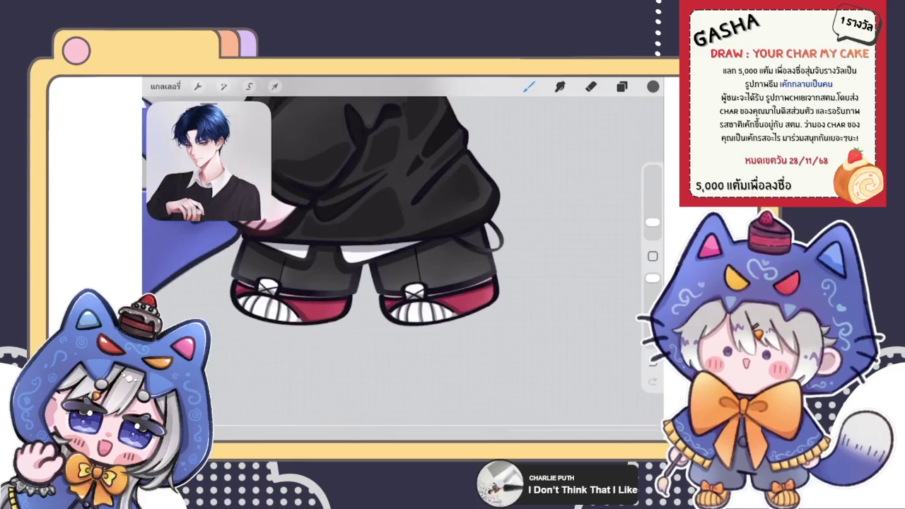
pyautogui.scroll(-2, 396, 283)
pyautogui.click(652, 86)
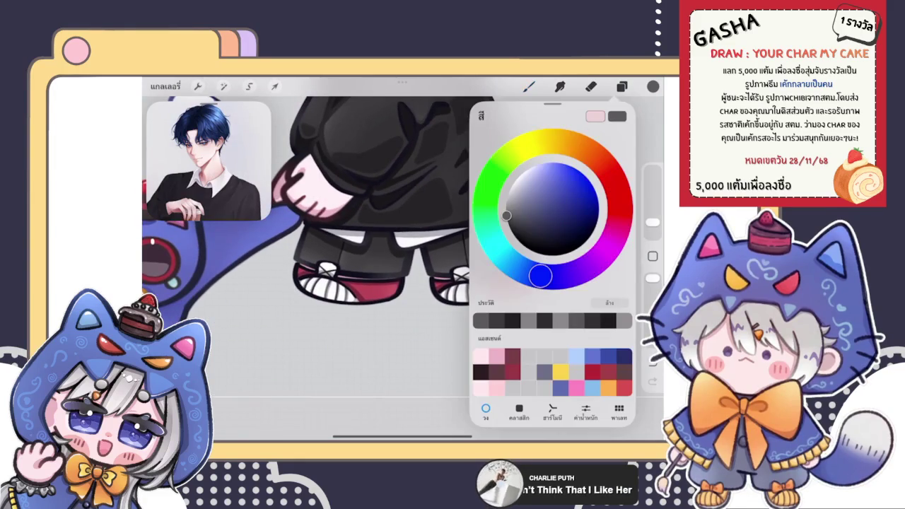
# Make the layer one row lower active and inspect the shoes.
pyautogui.click(622, 86)
pyautogui.click(529, 308)
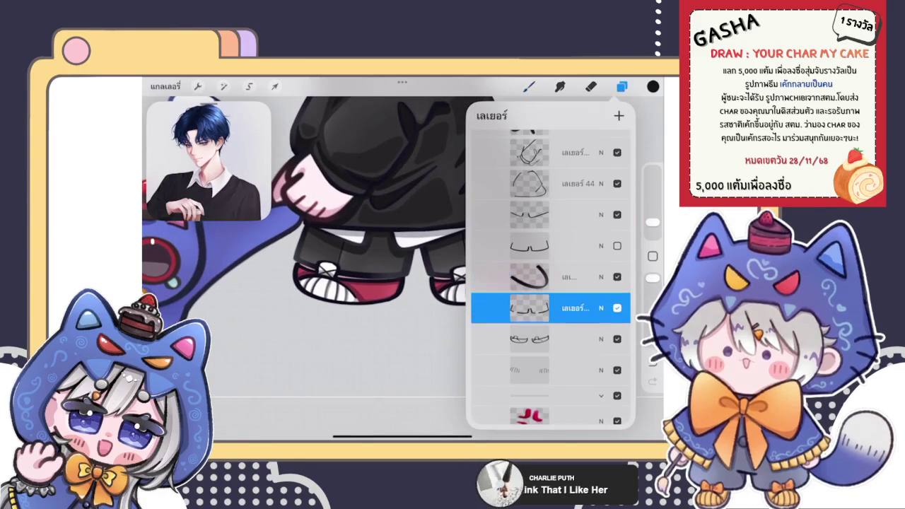
pyautogui.click(622, 86)
pyautogui.scroll(2, 368, 269)
pyautogui.scroll(2, 368, 269)
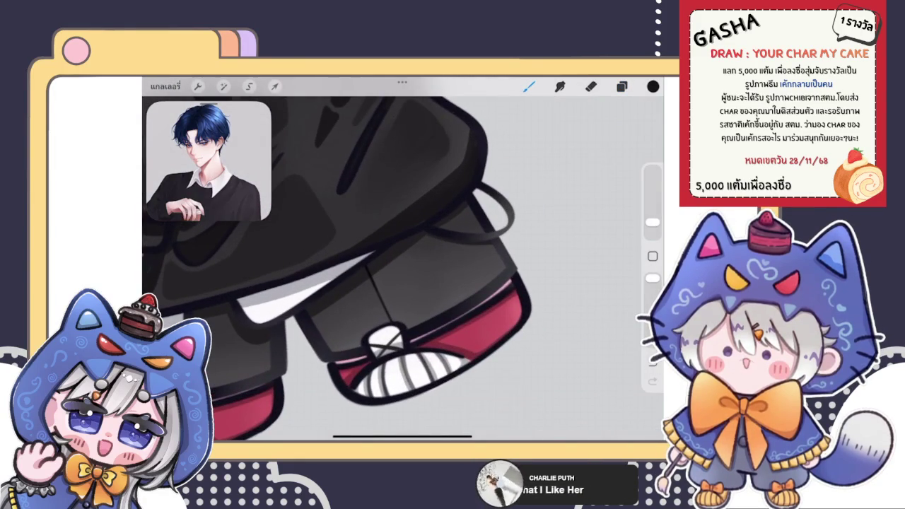
pyautogui.scroll(-2, 396, 269)
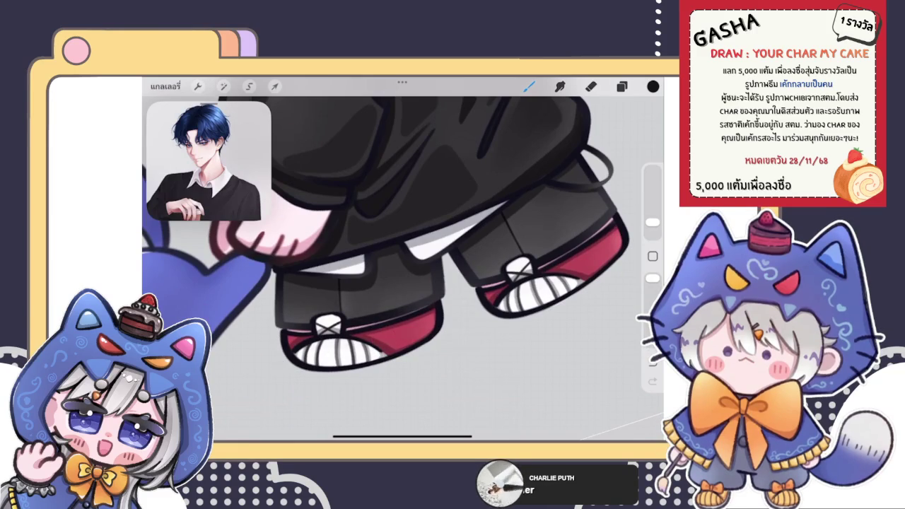
pyautogui.scroll(-2, 396, 269)
pyautogui.scroll(-2, 396, 269)
pyautogui.scroll(3, 396, 269)
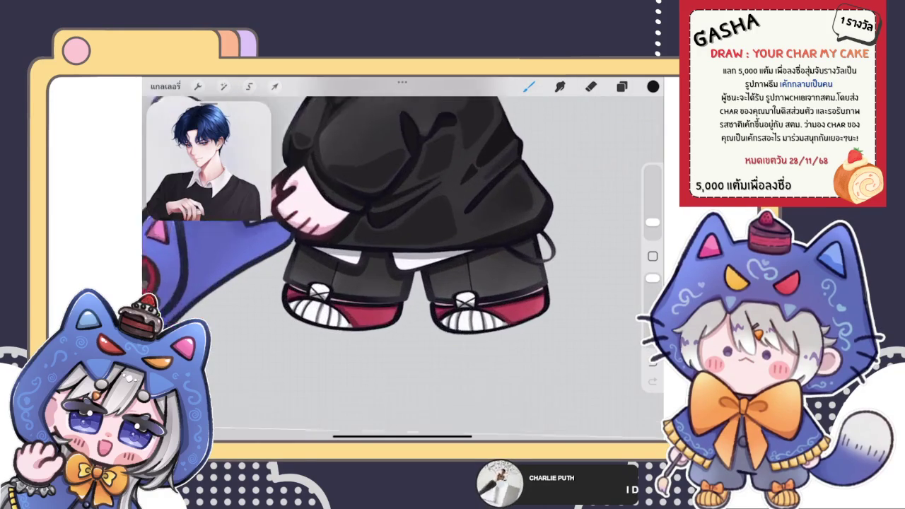
pyautogui.scroll(1, 396, 269)
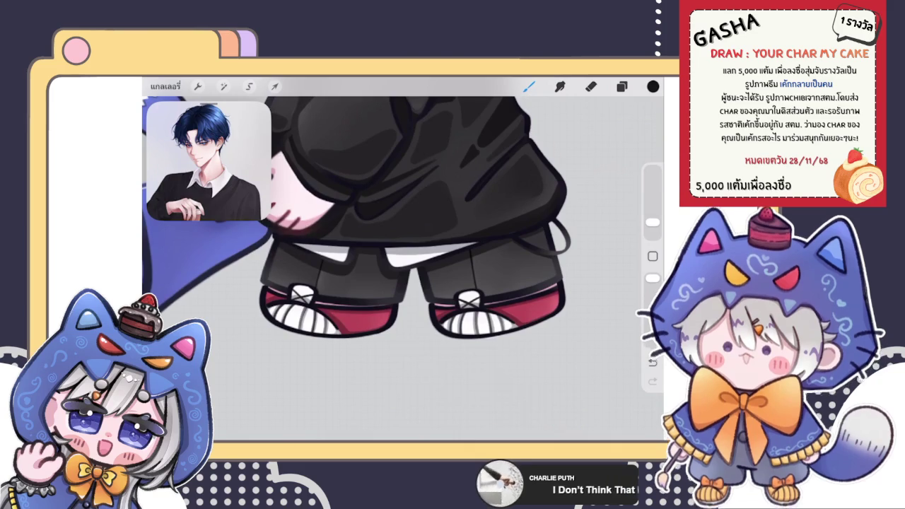
pyautogui.scroll(-2, 396, 268)
# Pick a dark red and paint shading over both shoes' red bands.
pyautogui.click(622, 86)
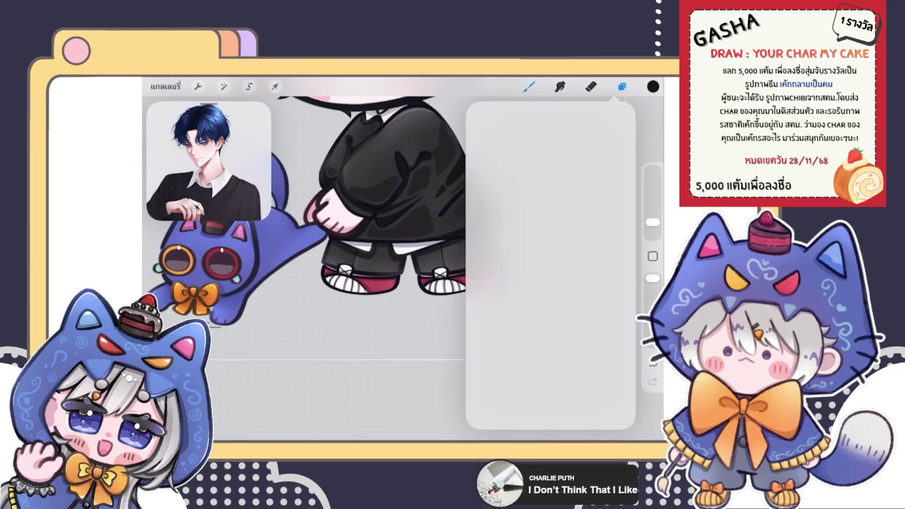
pyautogui.click(529, 276)
pyautogui.click(622, 86)
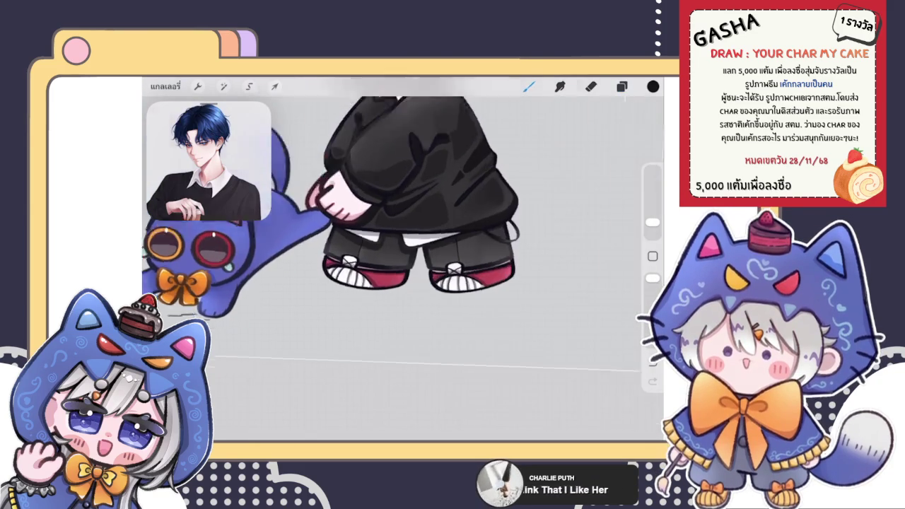
pyautogui.scroll(5, 410, 276)
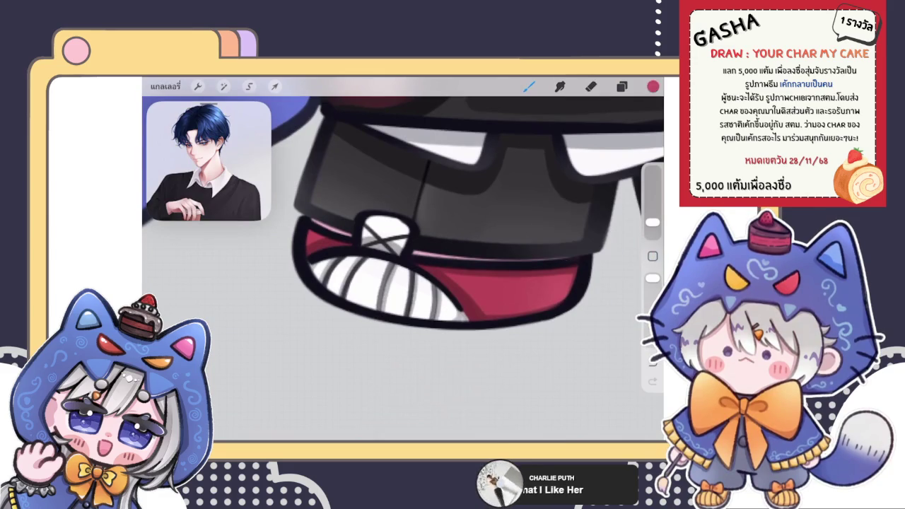
pyautogui.click(653, 87)
pyautogui.click(303, 212)
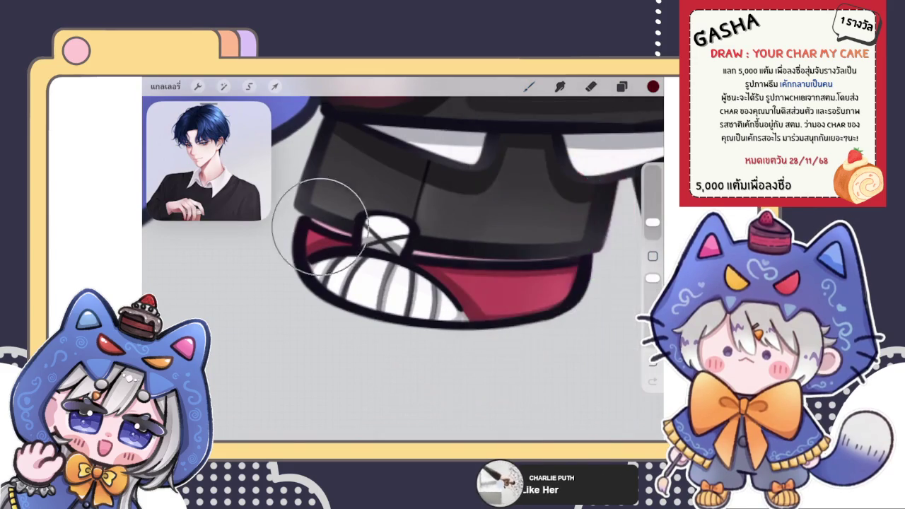
pyautogui.moveTo(533, 235)
pyautogui.mouseDown()
pyautogui.moveTo(598, 232)
pyautogui.moveTo(505, 233)
pyautogui.moveTo(432, 257)
pyautogui.moveTo(533, 331)
pyautogui.mouseUp()
pyautogui.scroll(-3, 403, 262)
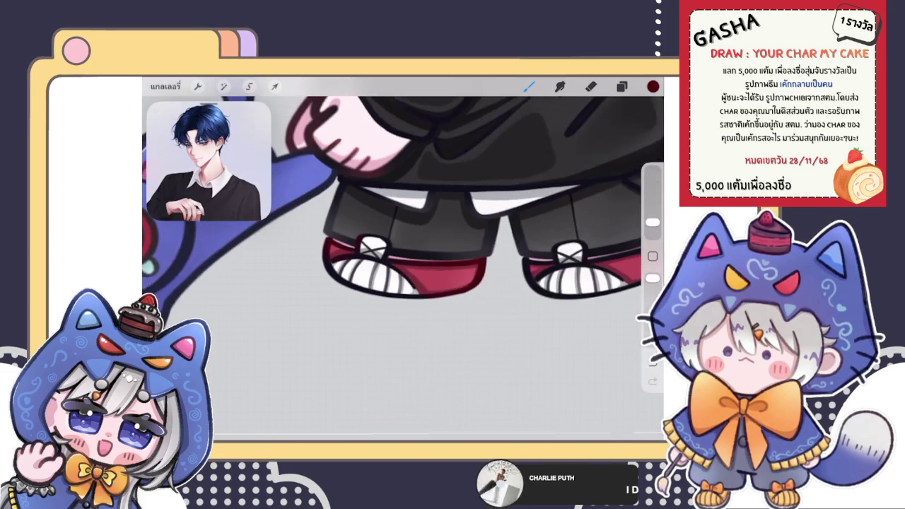
pyautogui.scroll(2, 403, 213)
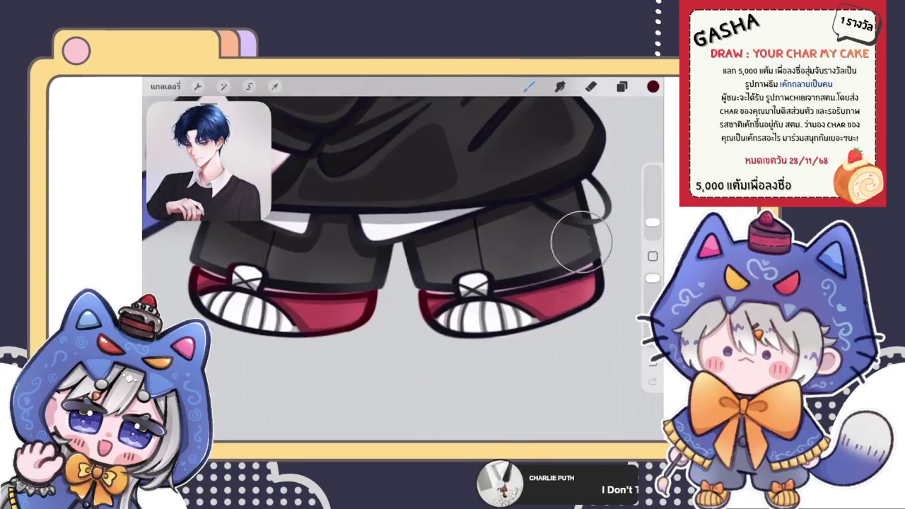
pyautogui.moveTo(562, 311); pyautogui.dragTo(537, 277)
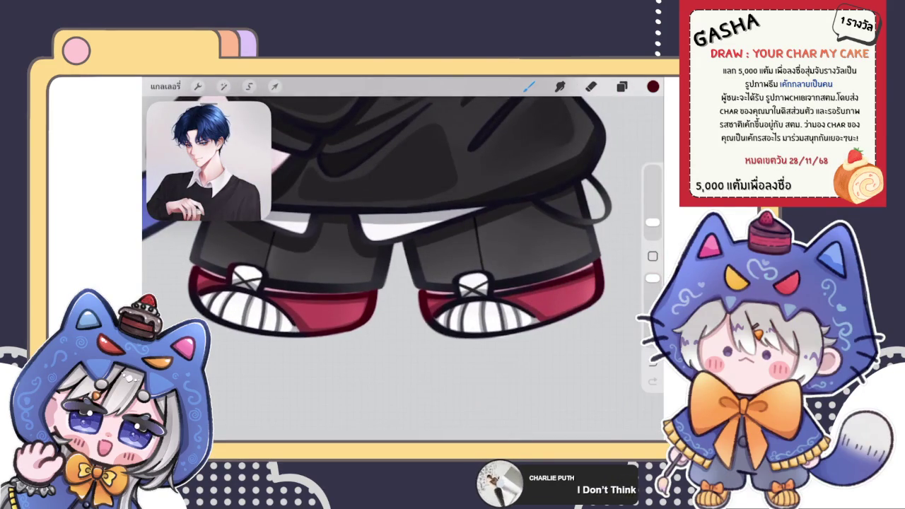
pyautogui.scroll(3, 438, 283)
pyautogui.click(653, 86)
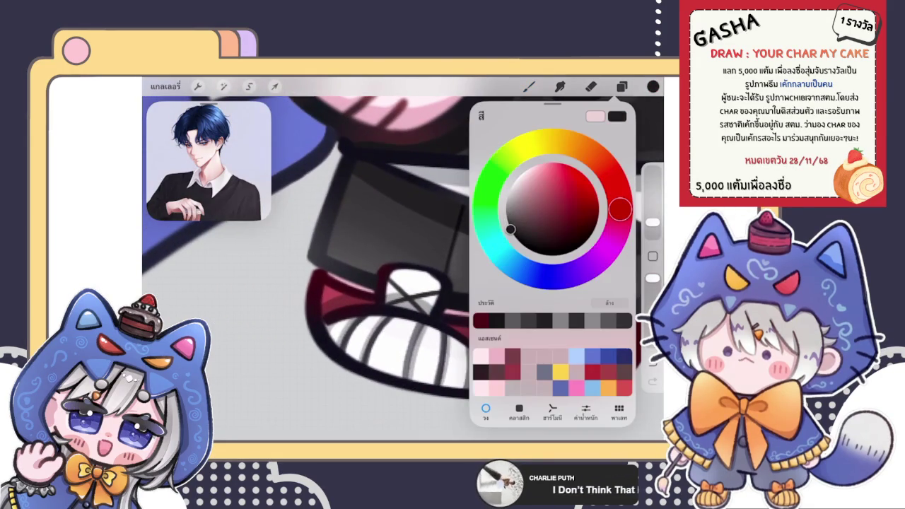
# Add more dark red strokes to deepen the shoe shading.
pyautogui.click(404, 232)
pyautogui.moveTo(424, 198); pyautogui.dragTo(375, 275)
pyautogui.scroll(-2, 403, 268)
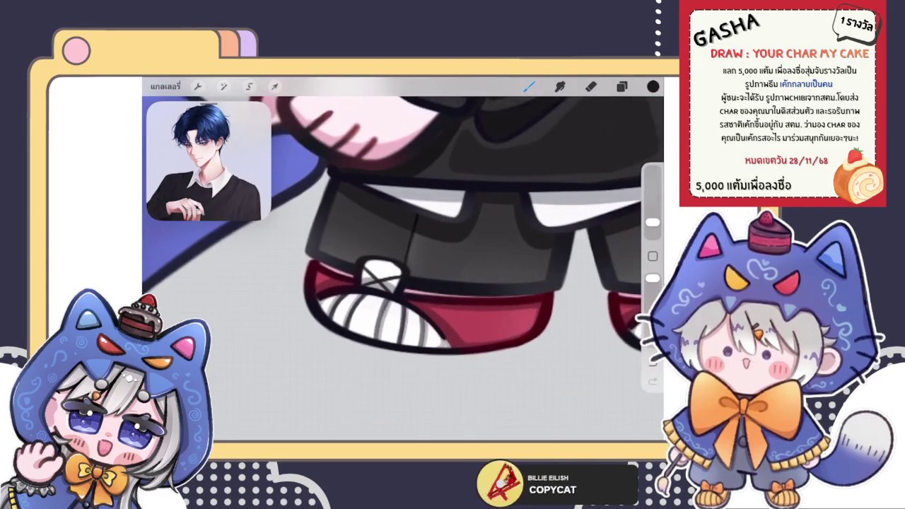
pyautogui.scroll(-2, 403, 269)
pyautogui.click(652, 87)
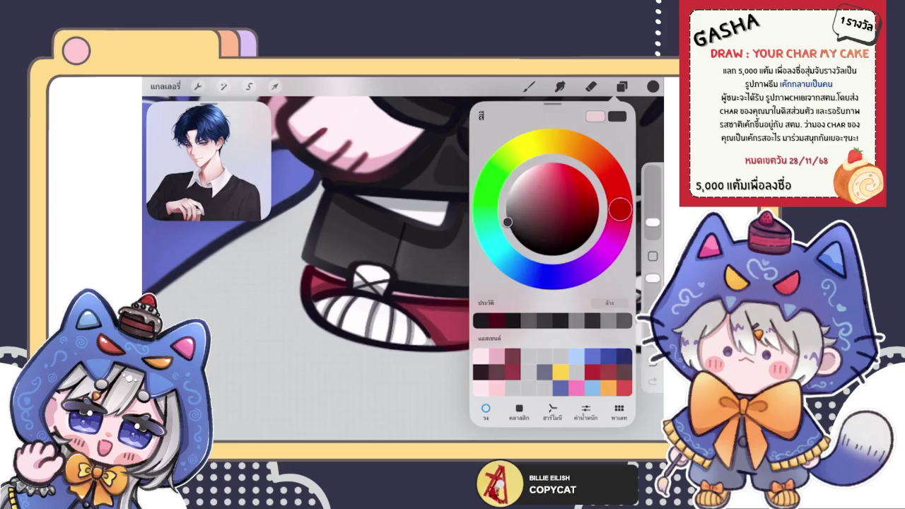
pyautogui.click(394, 219)
pyautogui.moveTo(368, 212); pyautogui.dragTo(425, 261)
pyautogui.scroll(-2, 403, 268)
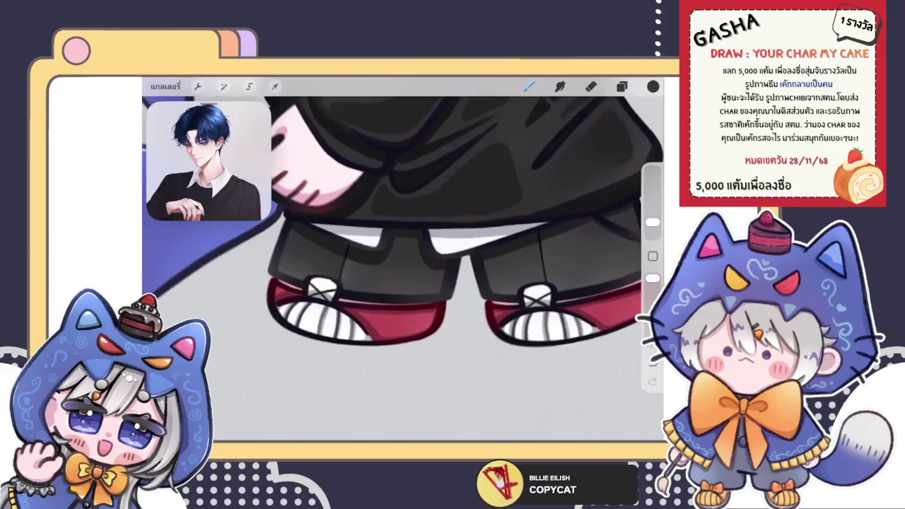
pyautogui.scroll(-2, 403, 269)
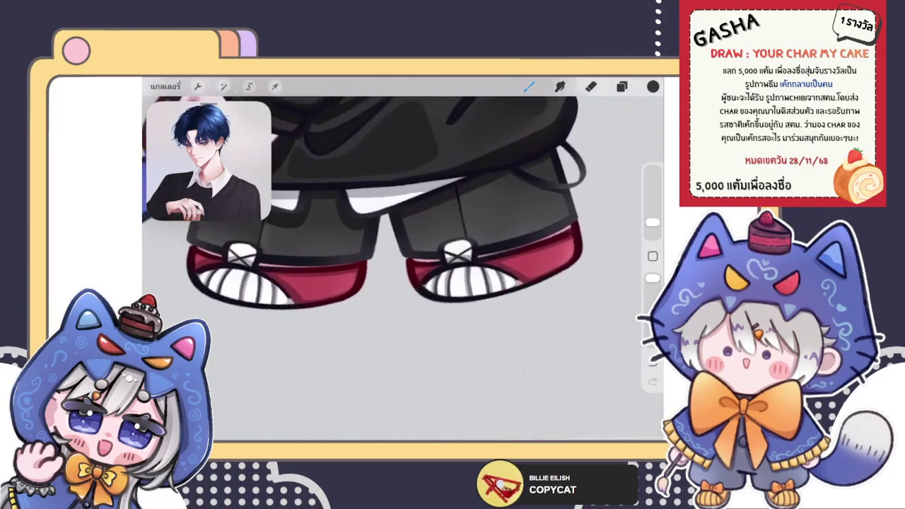
# Duplicate the faint stroke layer and merge the copy down into it.
pyautogui.click(622, 86)
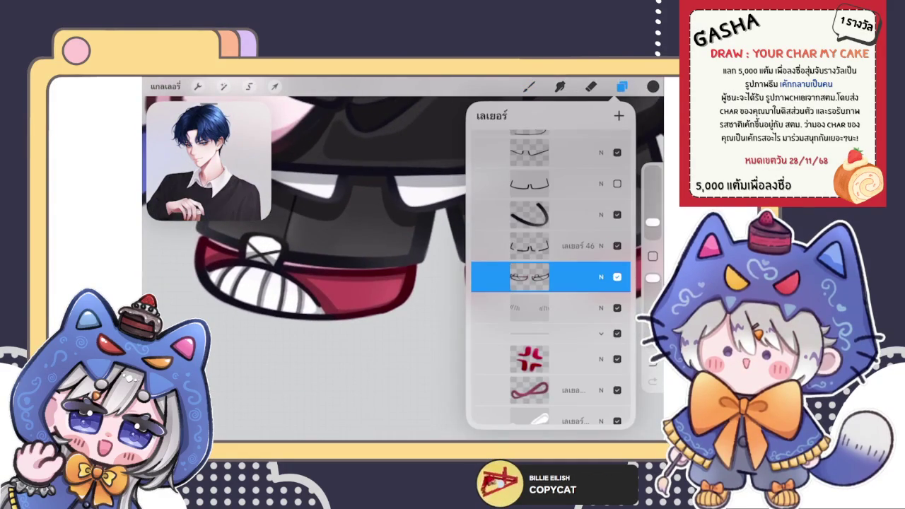
pyautogui.moveTo(594, 308); pyautogui.dragTo(495, 308)
pyautogui.click(574, 307)
pyautogui.click(575, 308)
pyautogui.click(424, 424)
pyautogui.moveTo(283, 283); pyautogui.dragTo(396, 304)
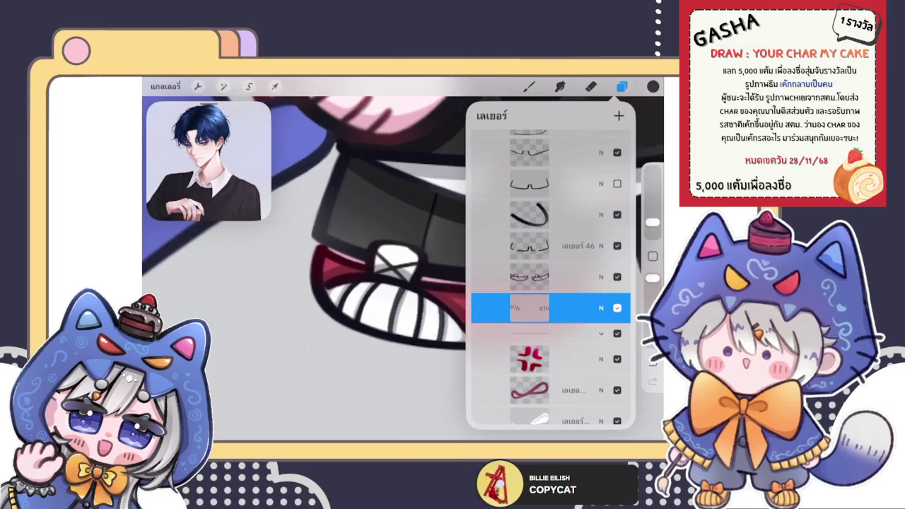
# Review the layer options and reselect the painting colour.
pyautogui.click(653, 86)
pyautogui.click(621, 86)
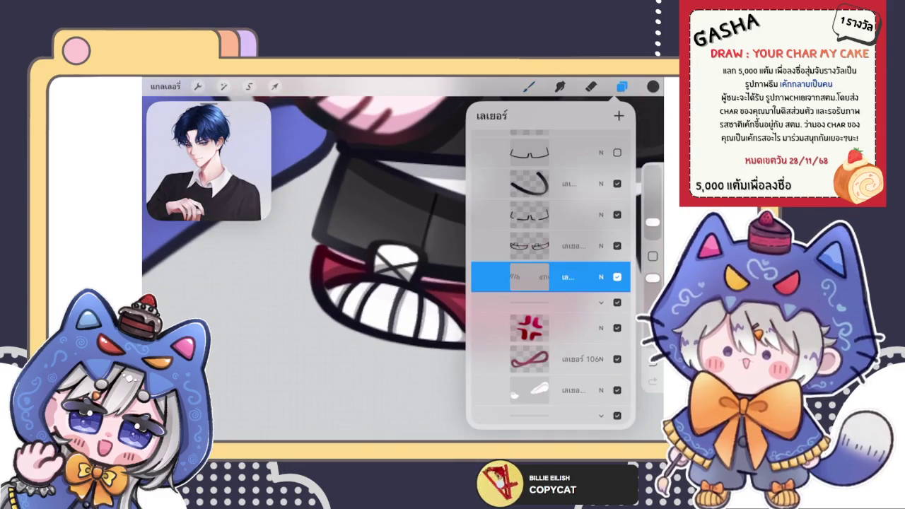
pyautogui.click(566, 276)
pyautogui.click(538, 115)
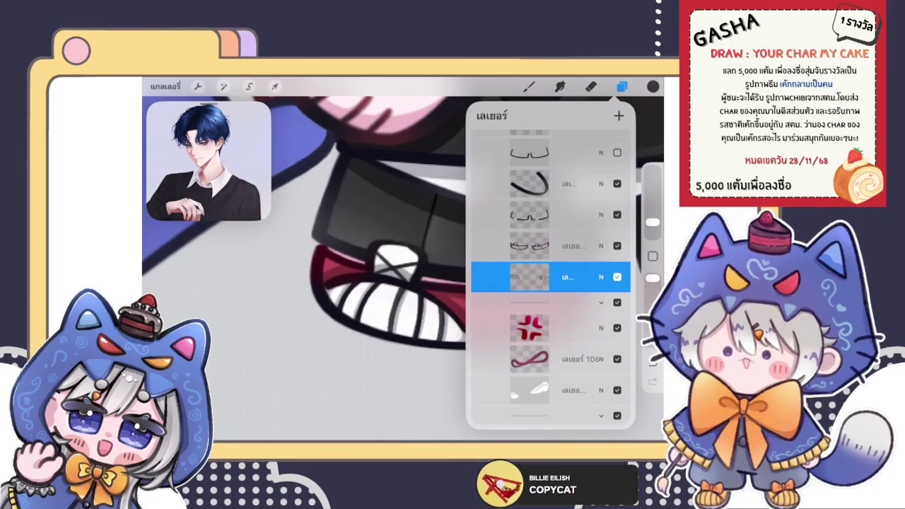
pyautogui.click(653, 87)
pyautogui.click(404, 271)
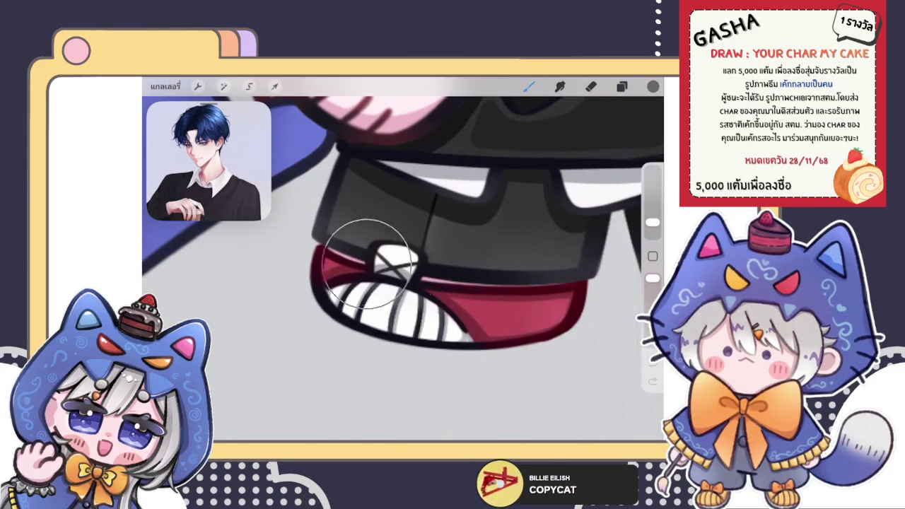
pyautogui.scroll(-5, 403, 212)
pyautogui.scroll(3, 403, 213)
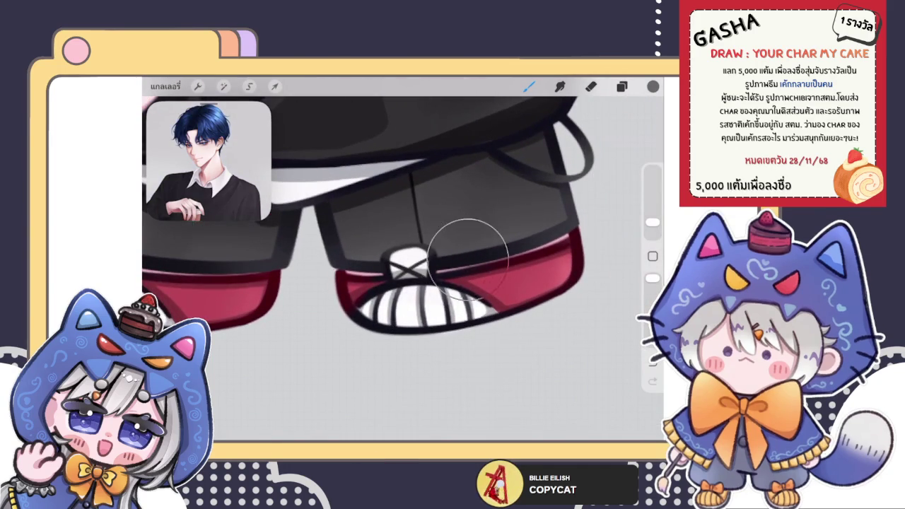
pyautogui.scroll(-5, 368, 212)
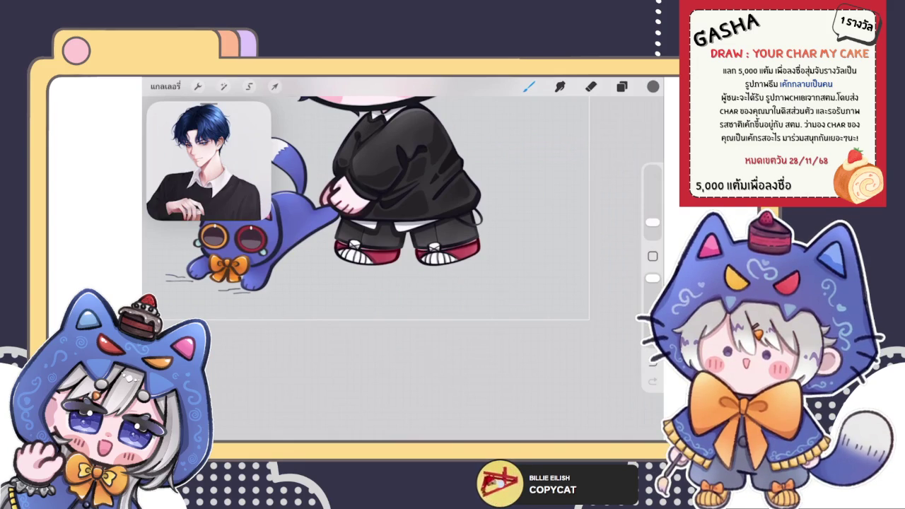
# Move the current layer up one place in the layer stack.
pyautogui.scroll(5, 365, 234)
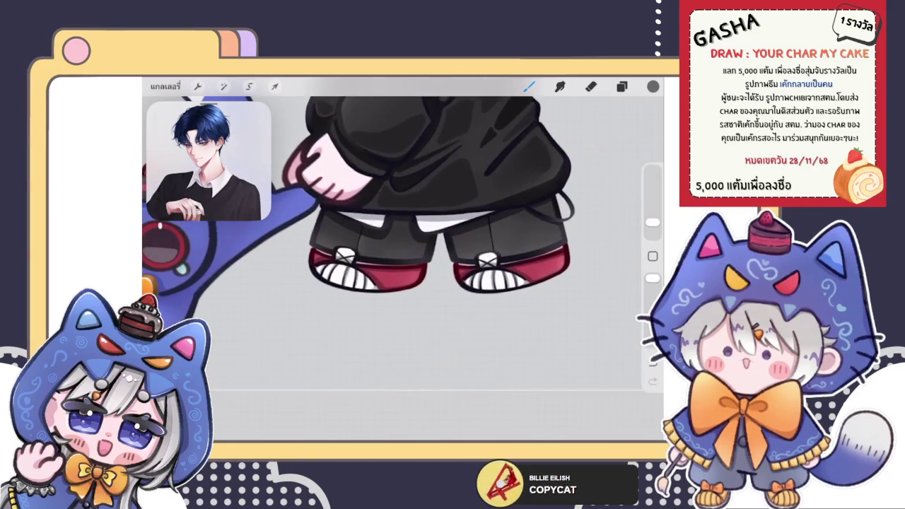
pyautogui.scroll(2, 403, 233)
pyautogui.click(622, 87)
pyautogui.click(621, 86)
pyautogui.click(622, 86)
pyautogui.click(558, 243)
pyautogui.click(621, 87)
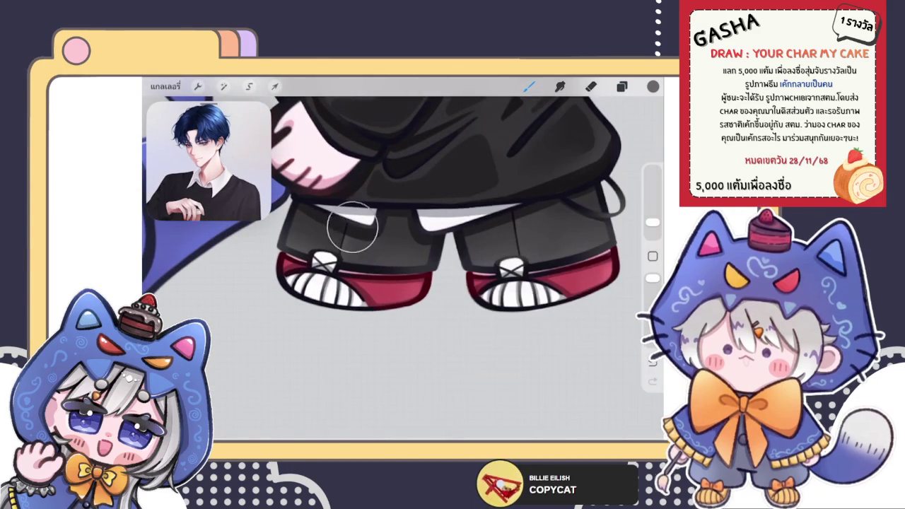
pyautogui.scroll(-3, 396, 212)
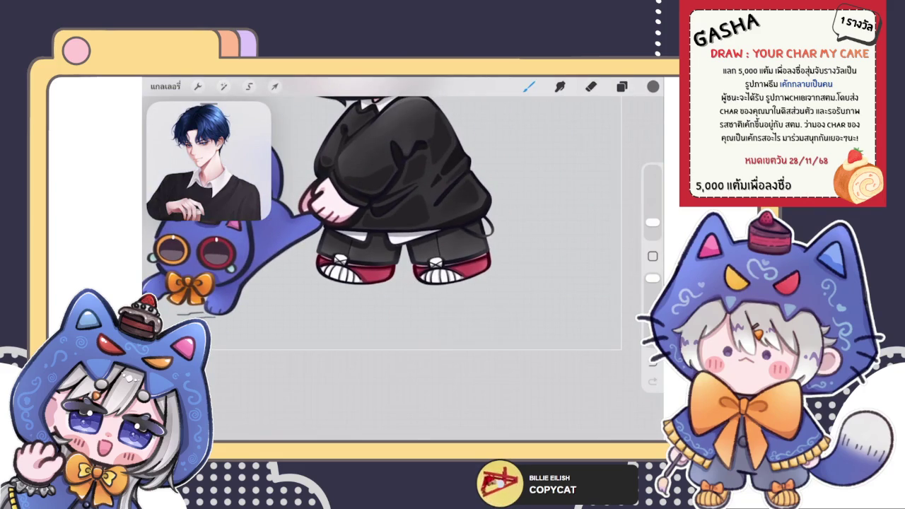
pyautogui.scroll(-2, 396, 212)
pyautogui.scroll(-2, 396, 212)
pyautogui.scroll(2, 368, 213)
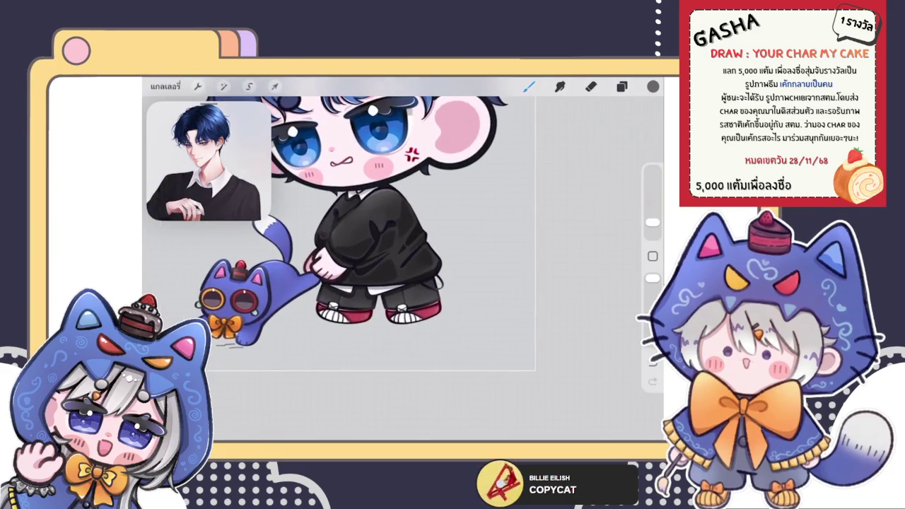
# Choose a bright crimson red as the working colour.
pyautogui.click(622, 87)
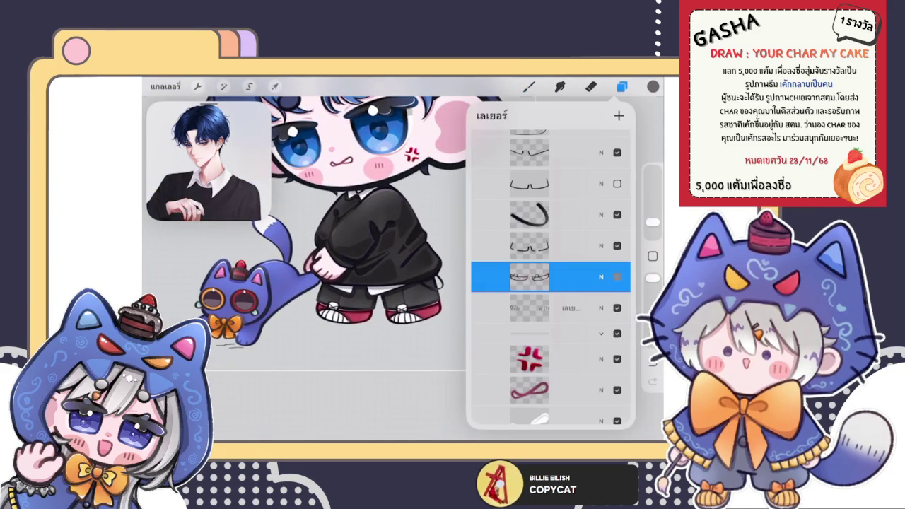
pyautogui.click(530, 277)
pyautogui.click(551, 115)
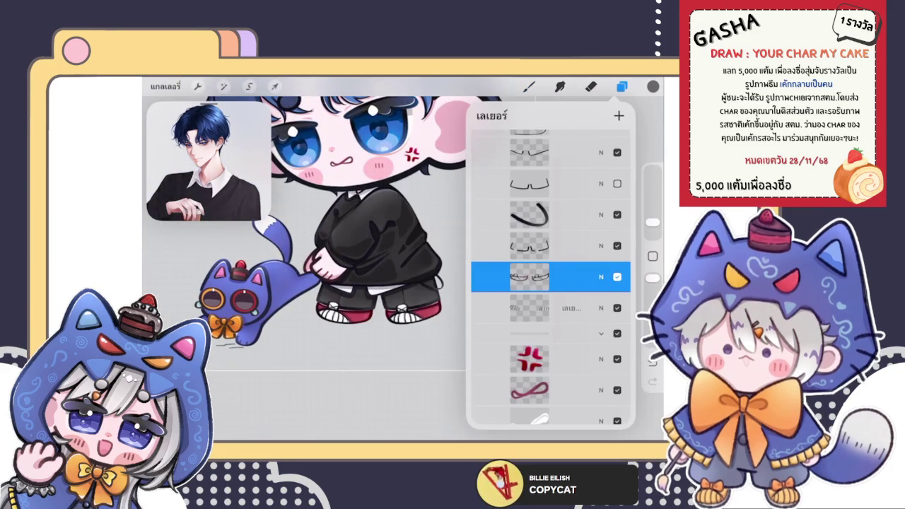
pyautogui.click(652, 87)
pyautogui.click(566, 173)
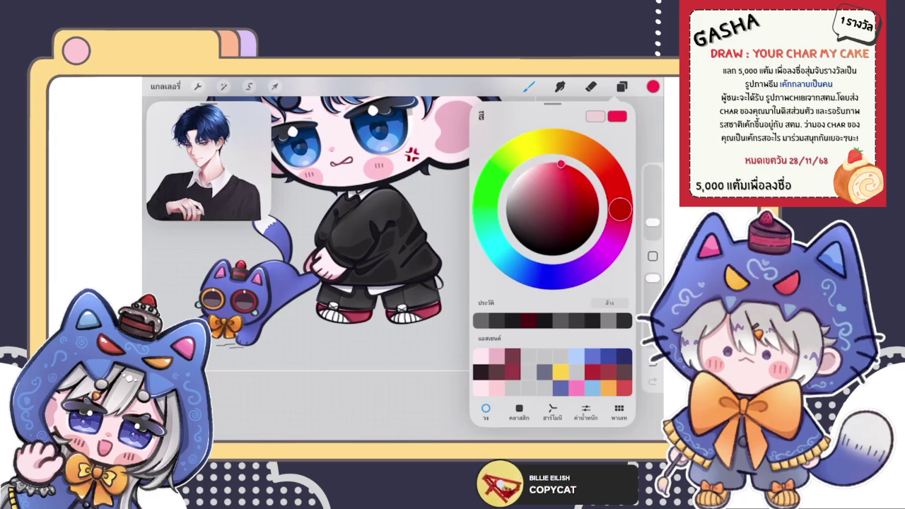
pyautogui.scroll(3, 318, 212)
pyautogui.click(446, 269)
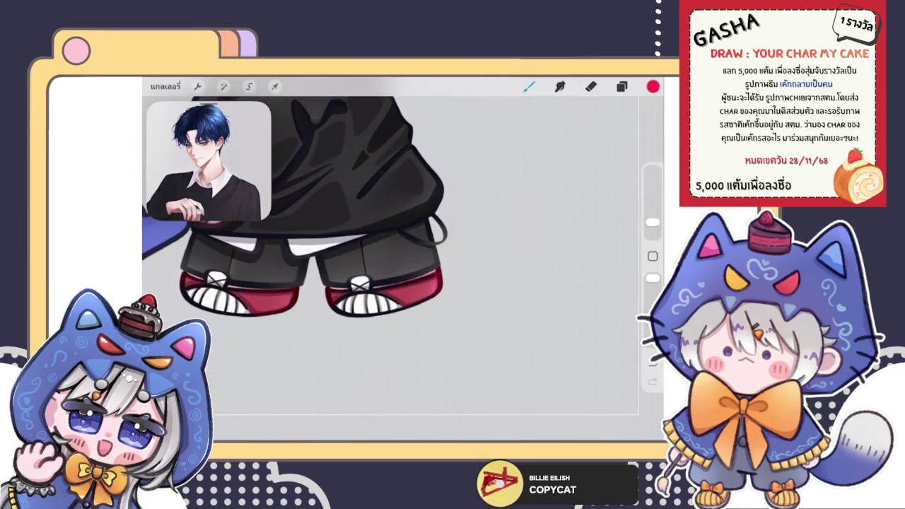
pyautogui.scroll(2, 321, 212)
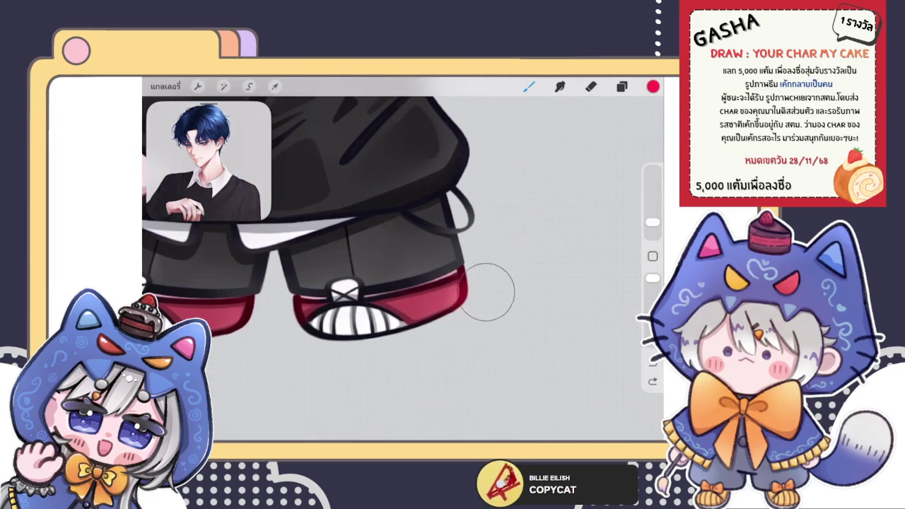